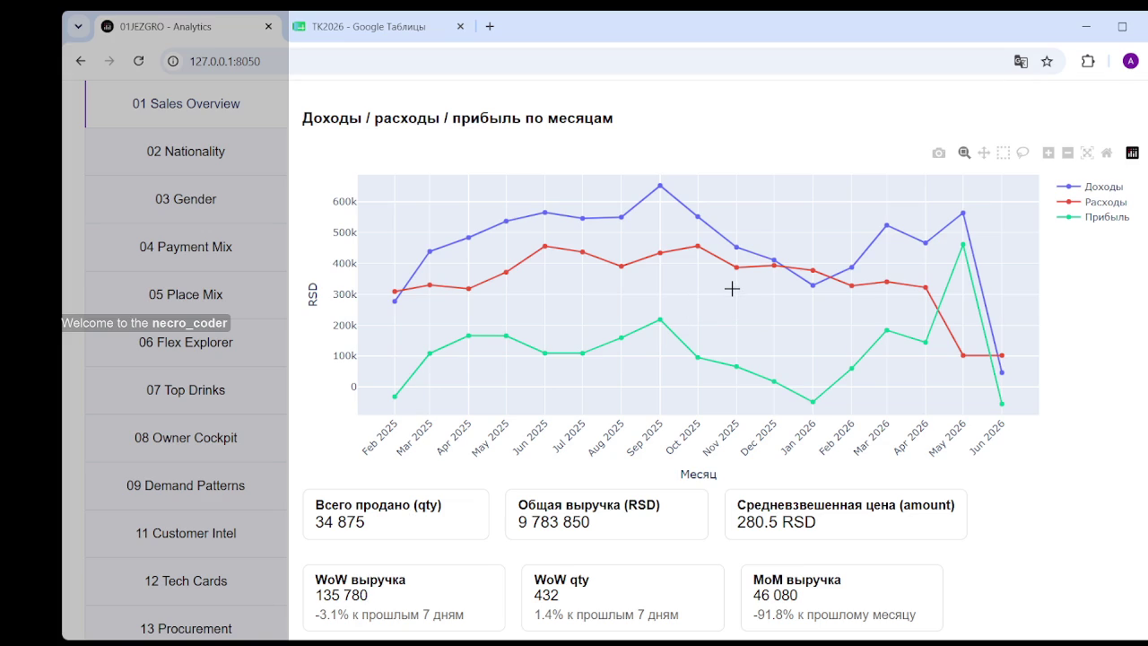
- Scroll the Sales Overview to the KPI cards and quantity-by-month chart, then switch to TK2026
scroll(662, 462, down, 4)
scroll(708, 440, up, 4)
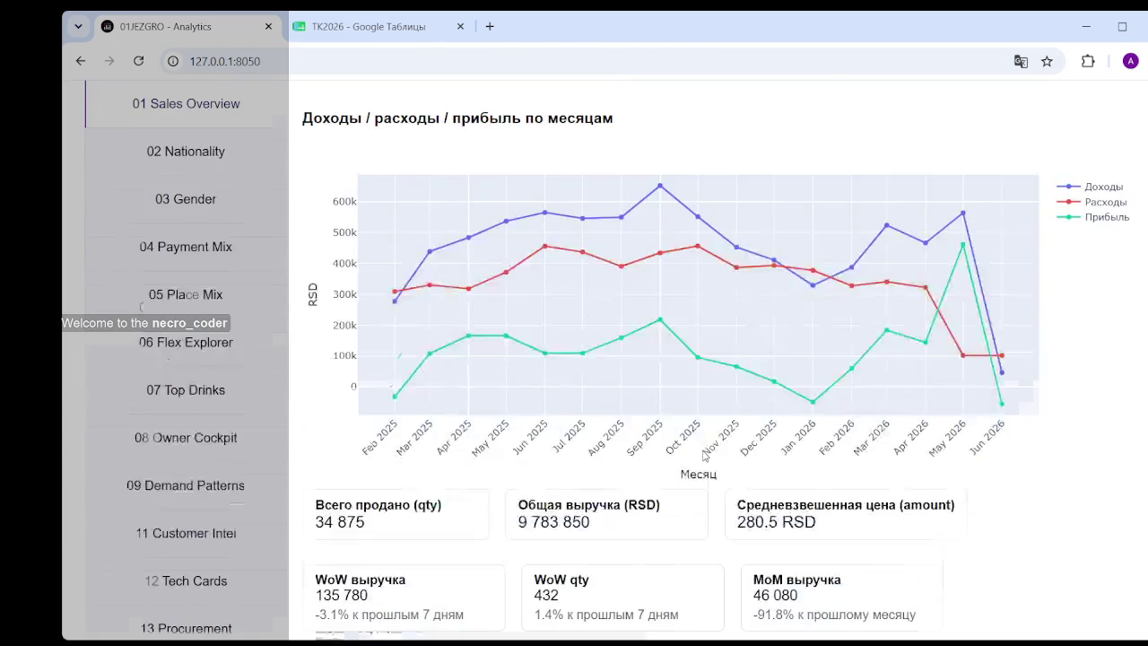
scroll(713, 421, down, 3)
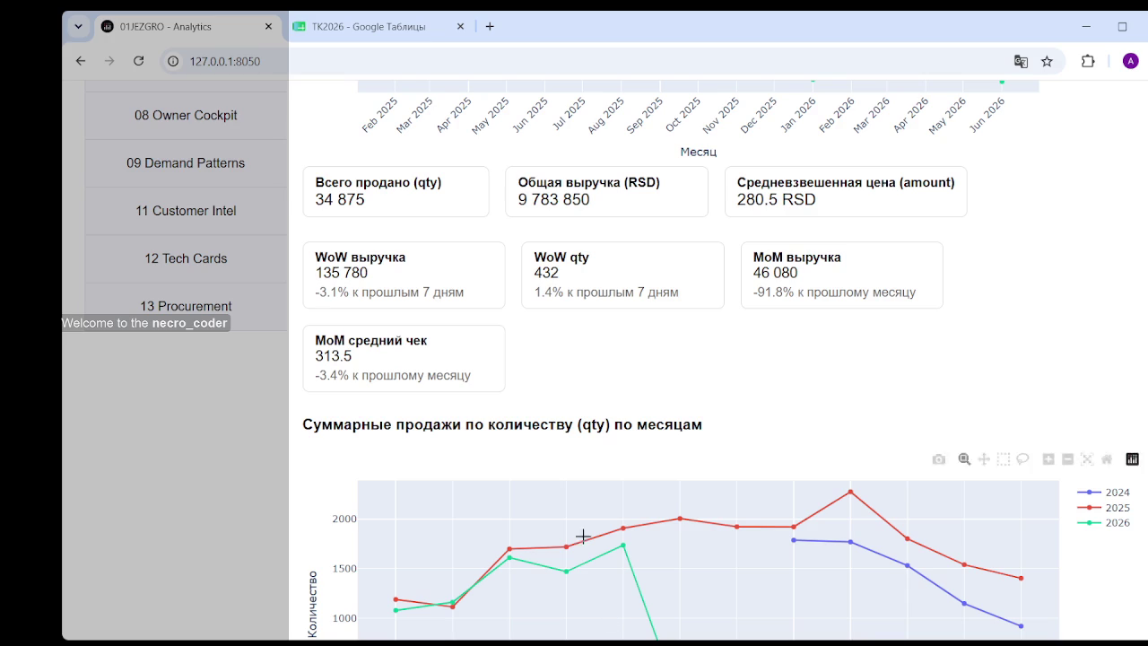
click(377, 26)
- Step through the Espresso sheet's column A figures from 925 in A45 to 1230 in A58
click(343, 354)
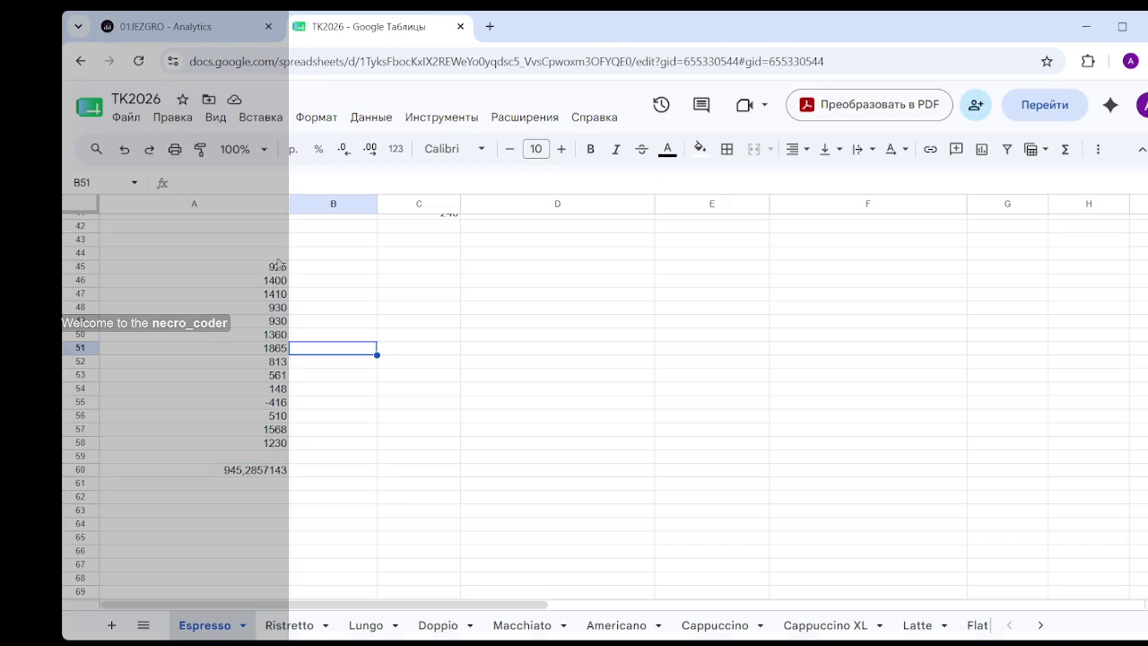
click(276, 267)
click(280, 294)
click(283, 308)
click(283, 321)
click(284, 336)
click(285, 349)
click(284, 362)
click(282, 376)
click(283, 389)
click(283, 403)
click(283, 416)
click(285, 429)
click(285, 443)
click(317, 434)
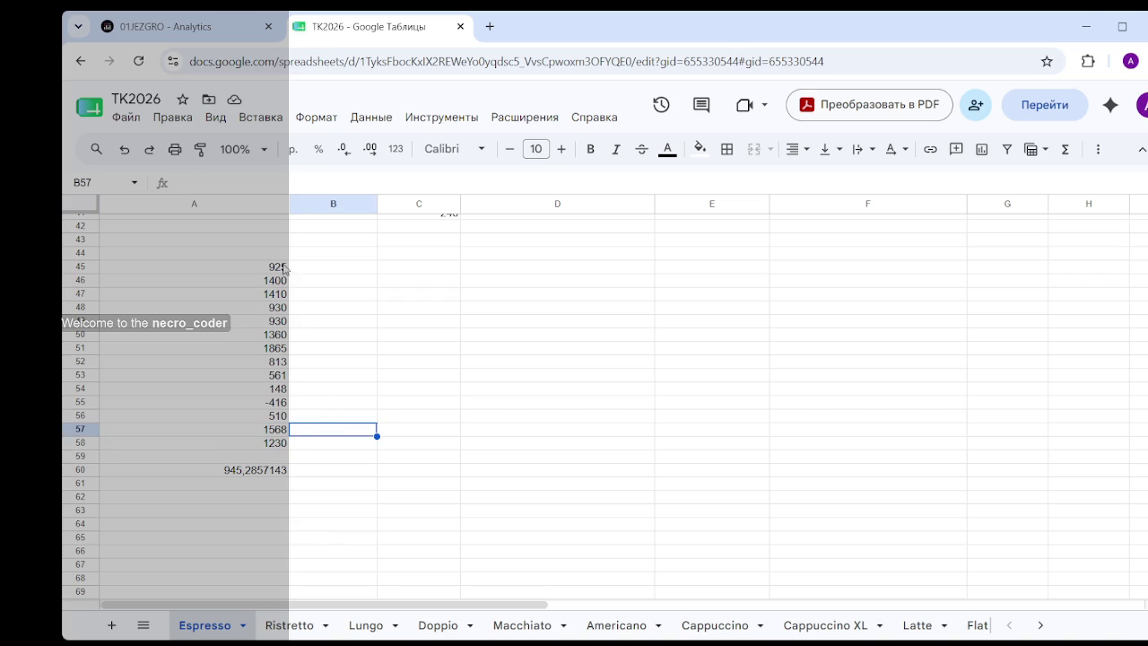
- Select A46:A47 to see the 2 810 sum, check A51's 1865, then mark row 55's -416
drag(278, 281, 281, 294)
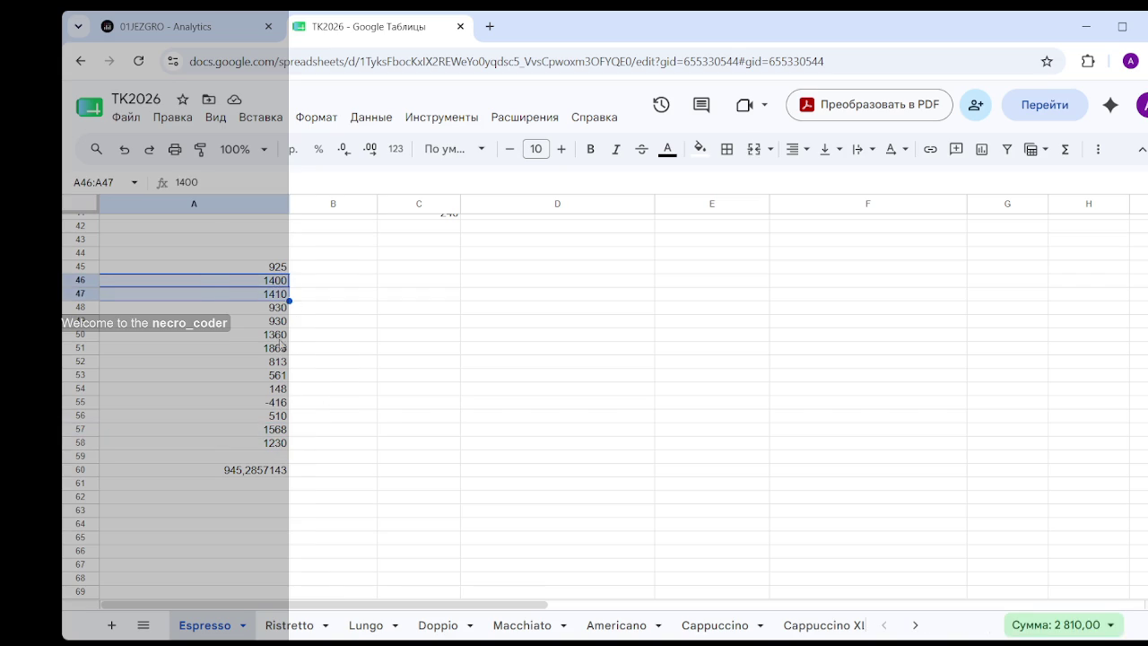
drag(282, 334, 279, 348)
click(278, 347)
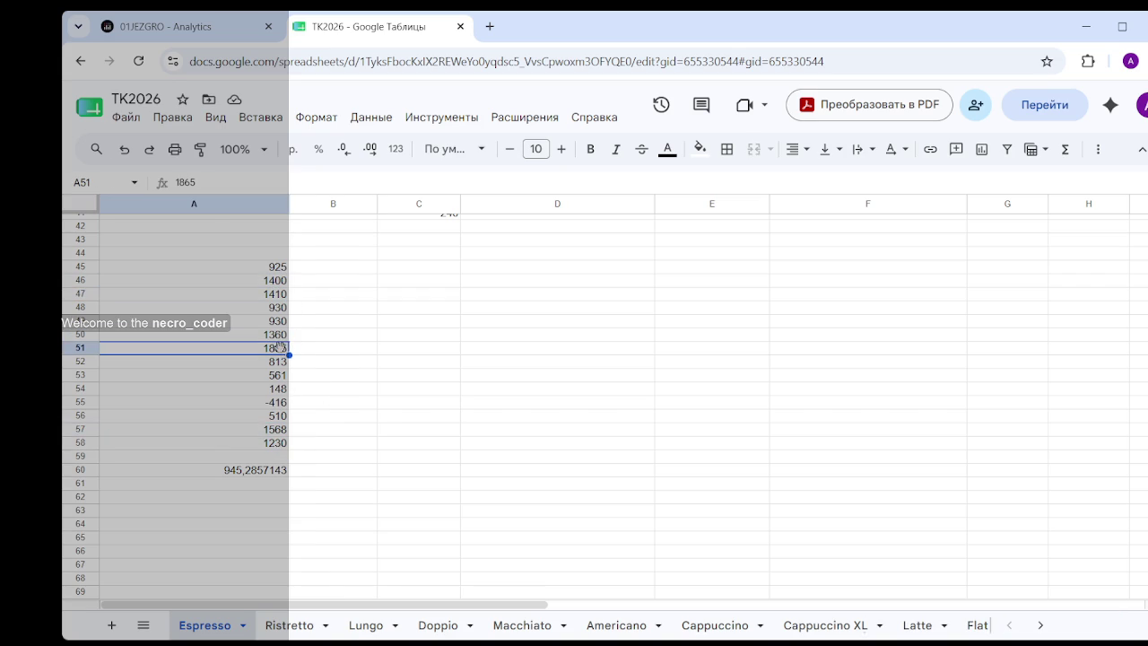
drag(285, 269, 278, 464)
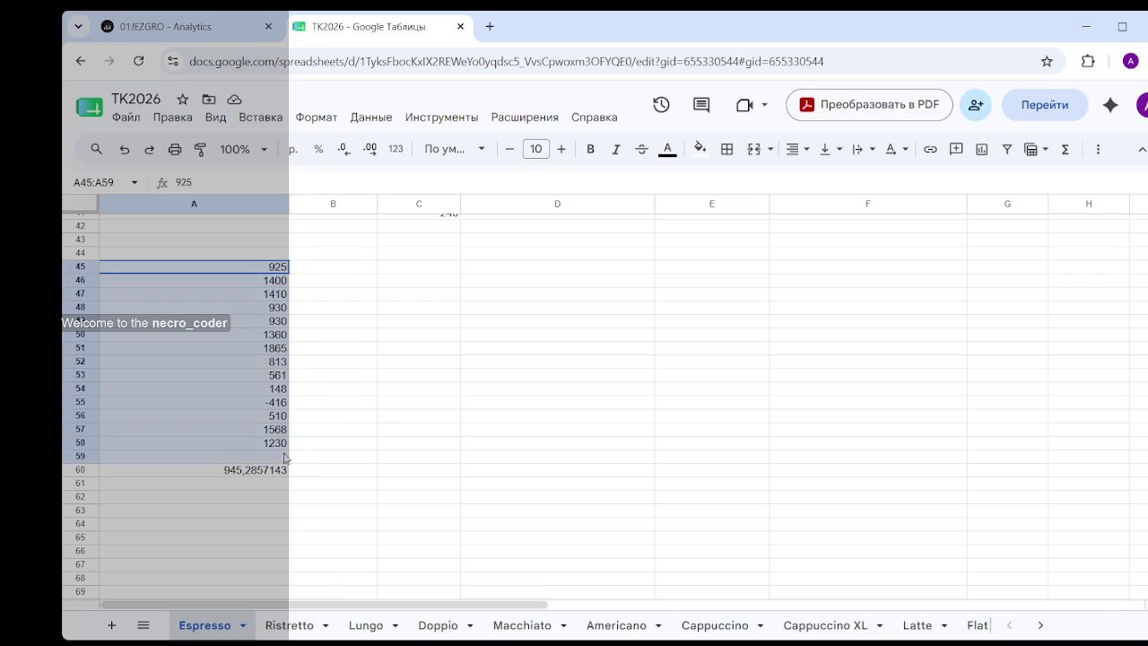
click(401, 412)
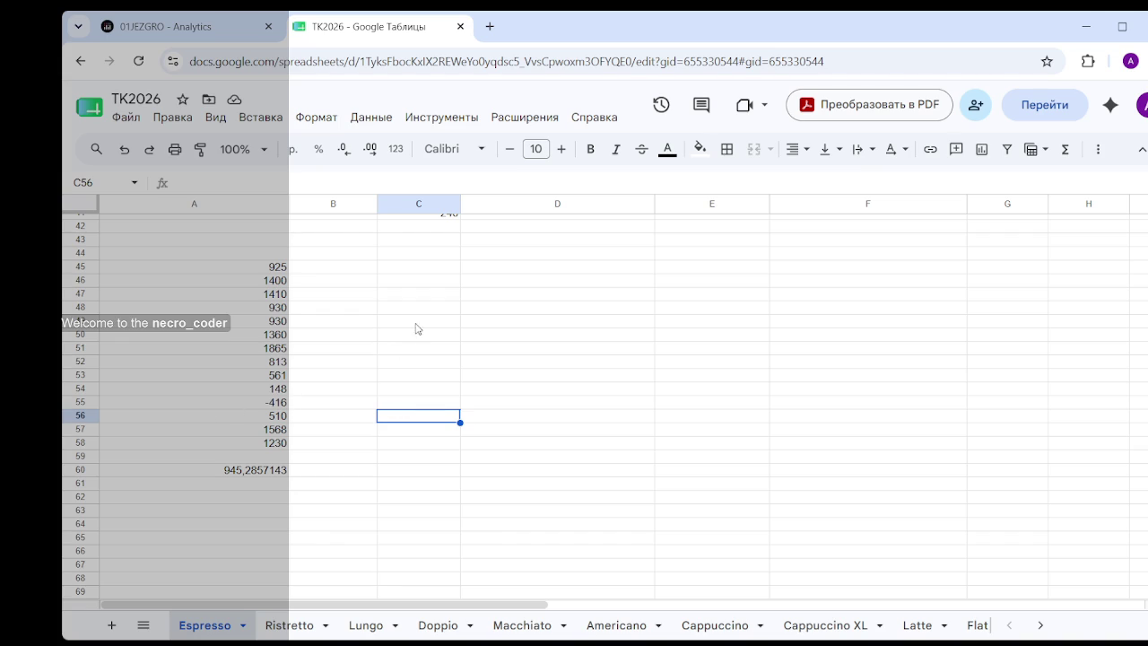
drag(200, 403, 445, 404)
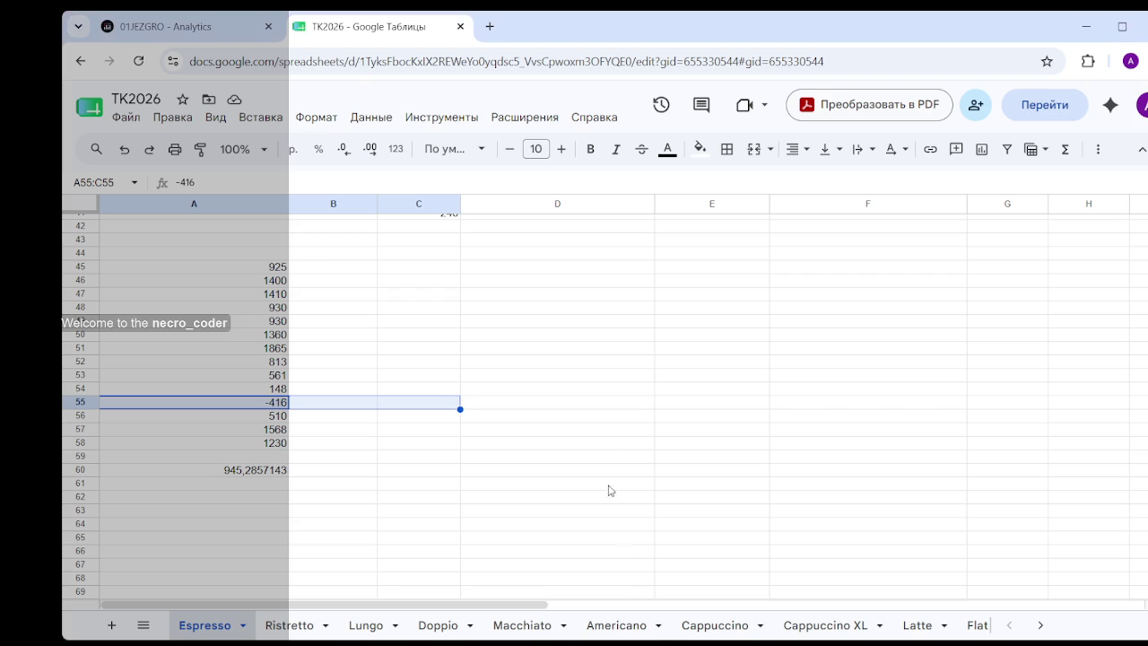
- Select empty cell D58, then close the TK2026 spreadsheet tab
click(627, 439)
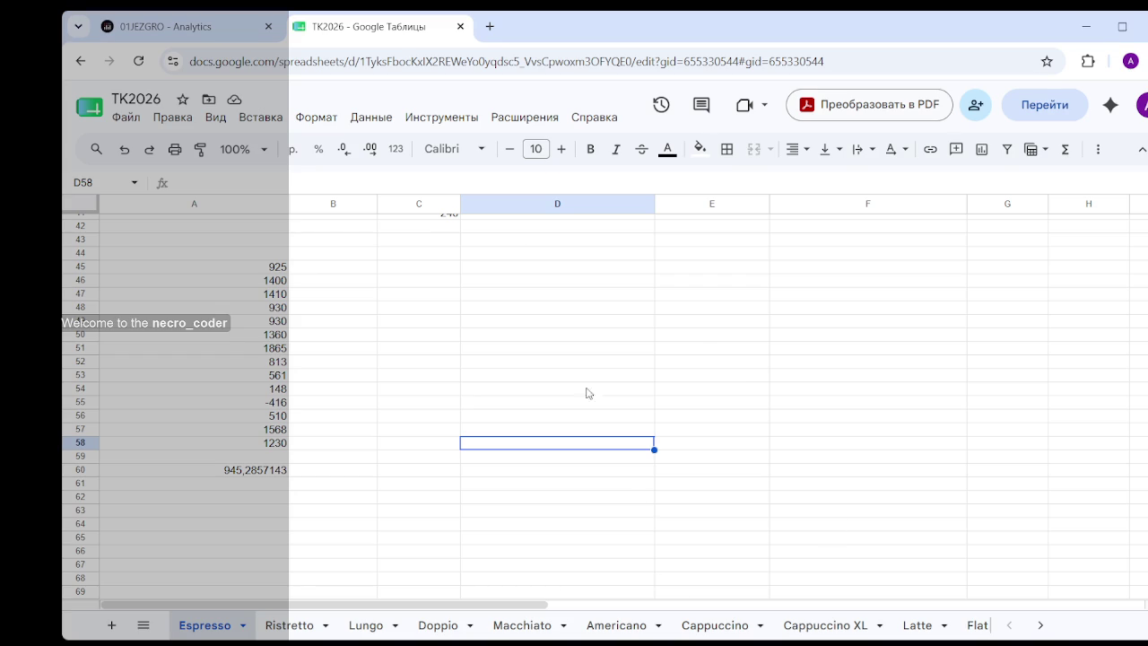
click(461, 32)
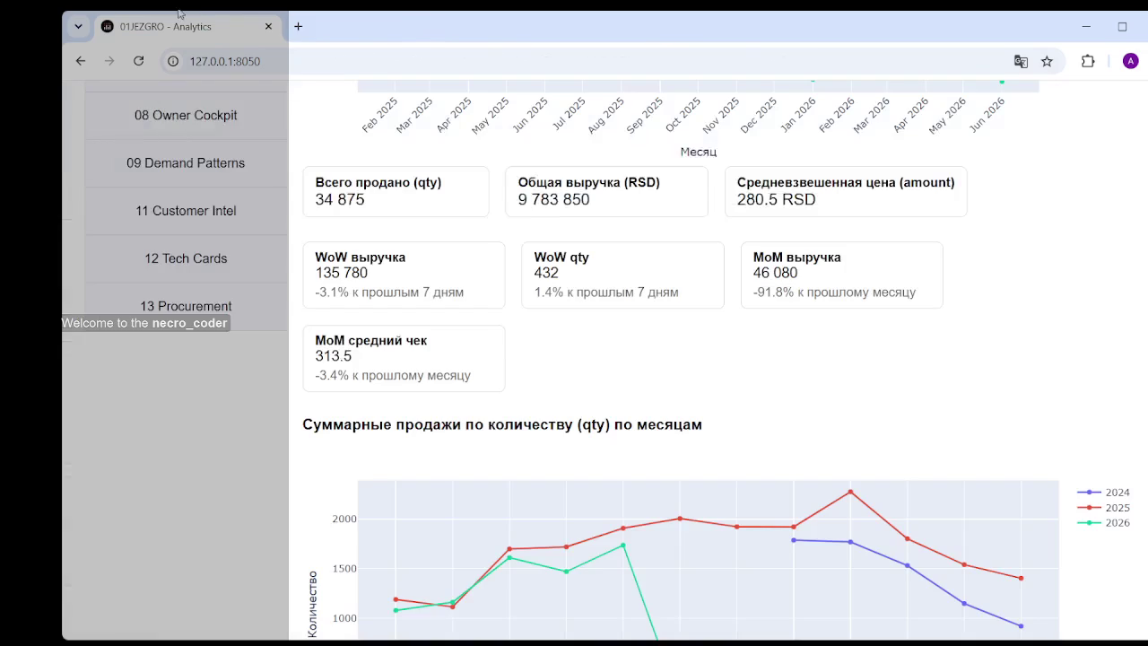
- In a new tab, type 'кофейня белград ку' and pick the Flagma Belgrade coffee-shop suggestion
click(296, 24)
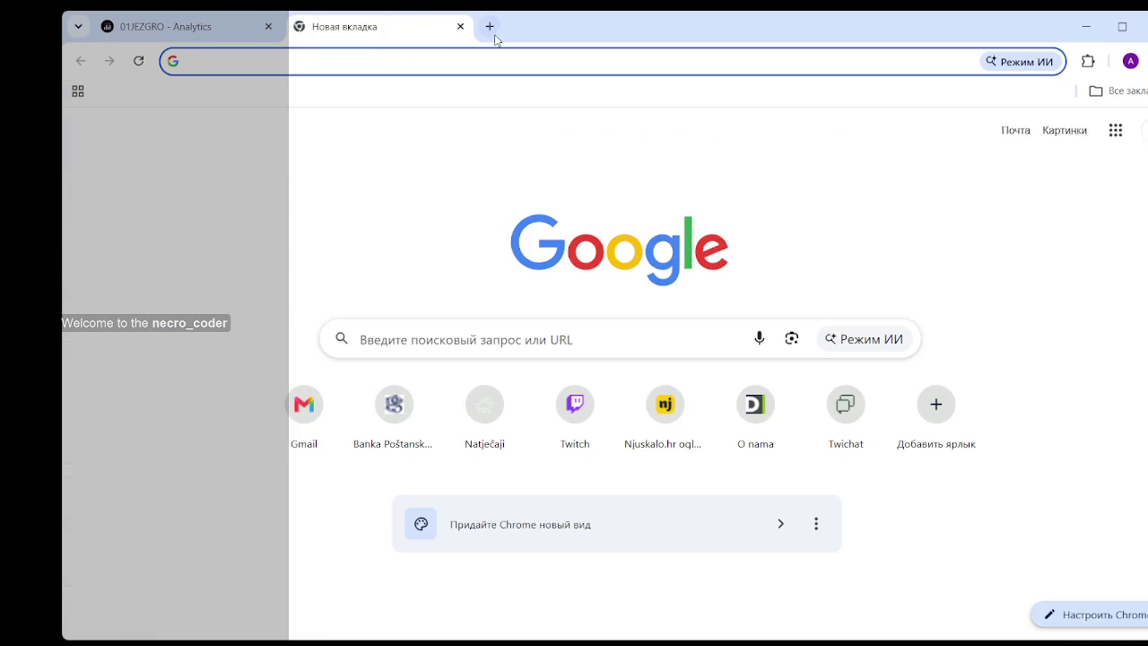
click(398, 57)
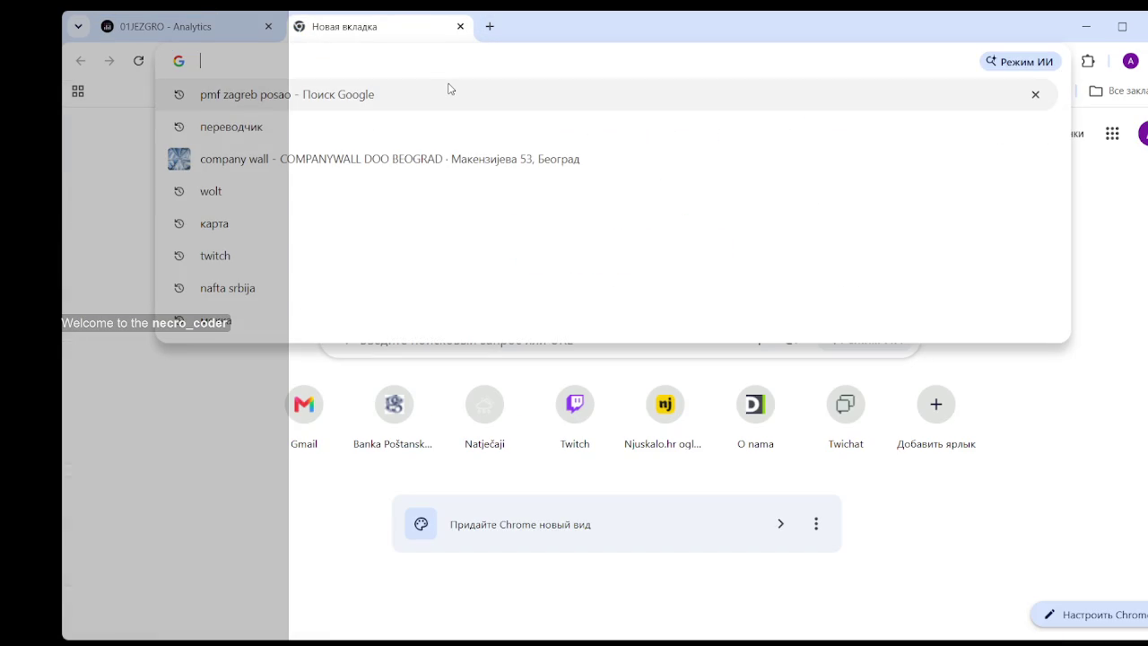
text(rj)
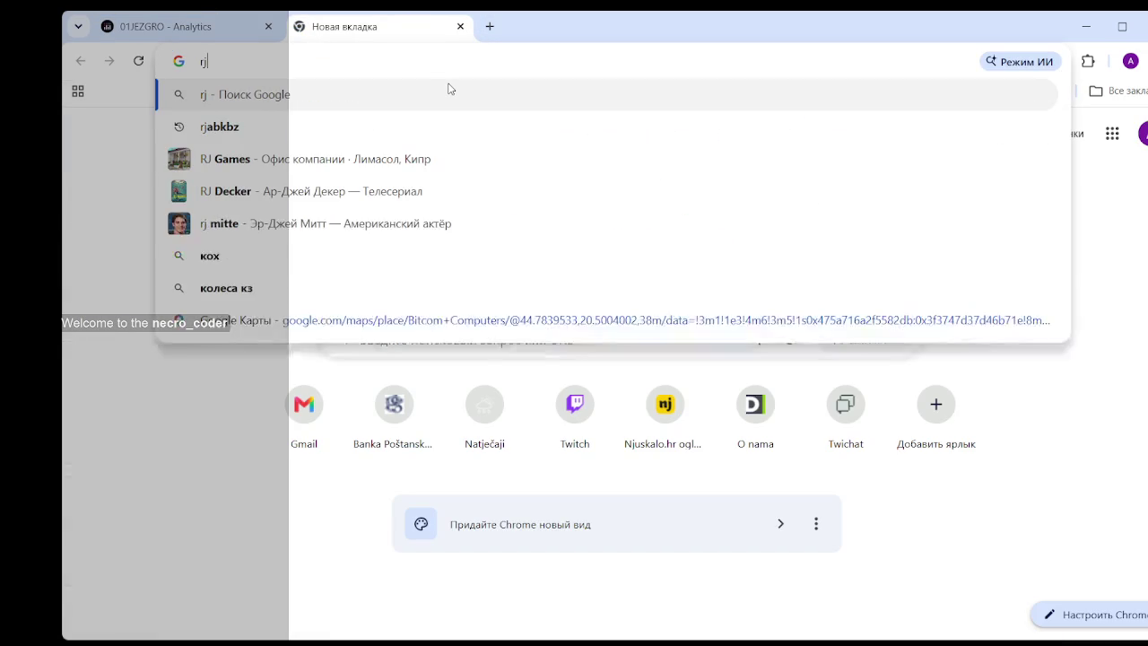
key(BackSpace)
key(BackSpace)
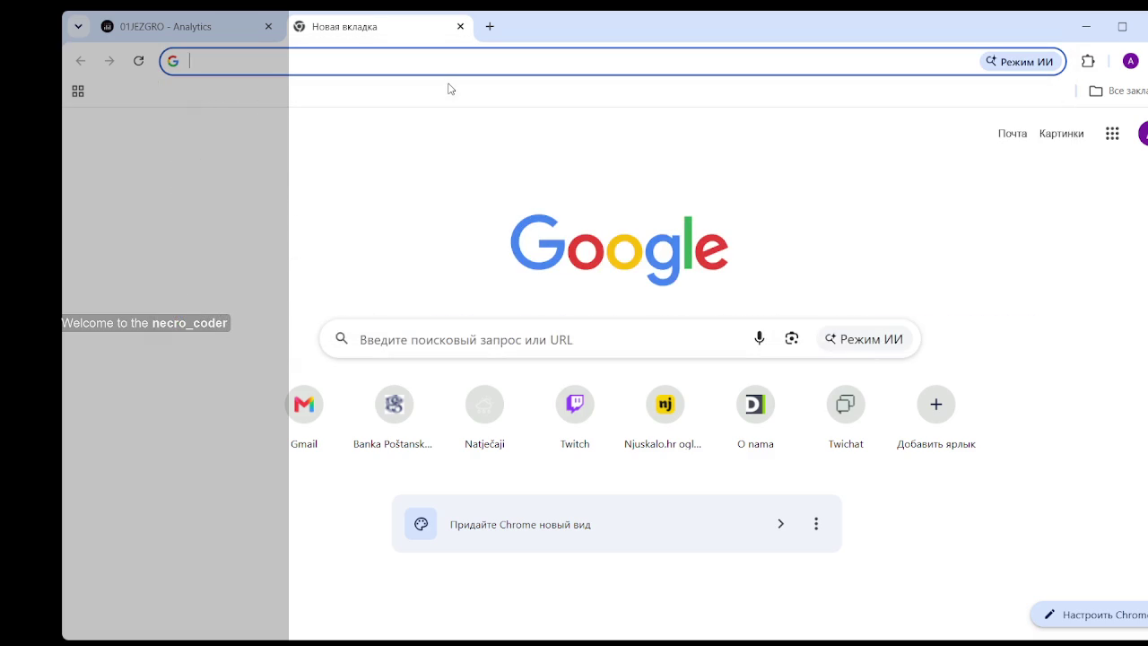
text(коф)
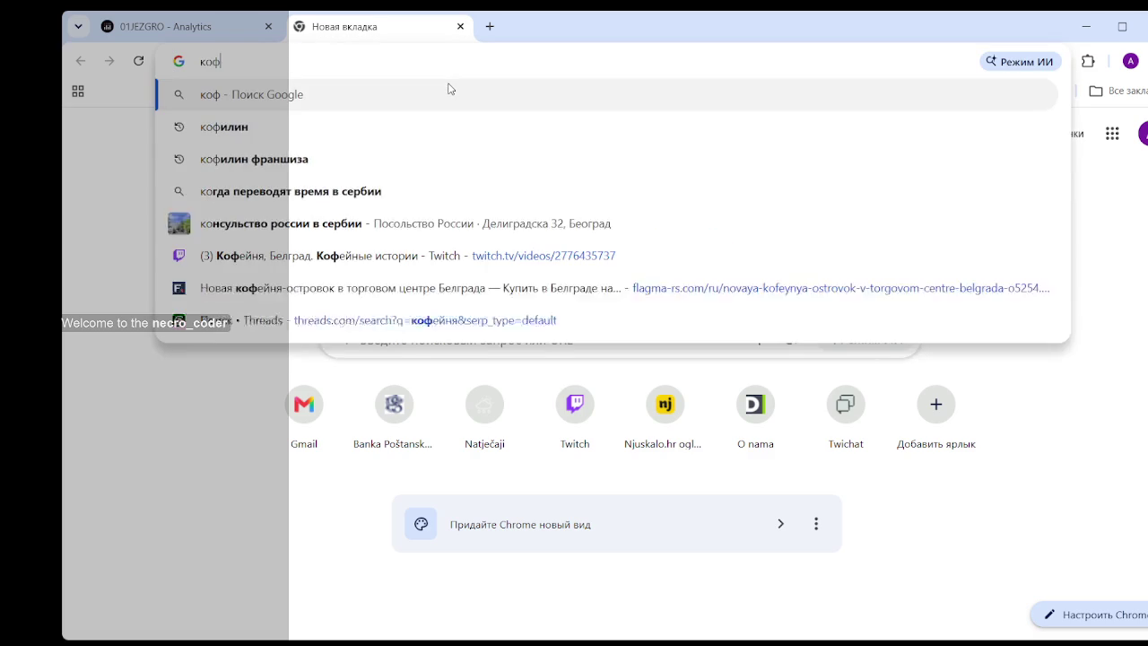
text(ейня )
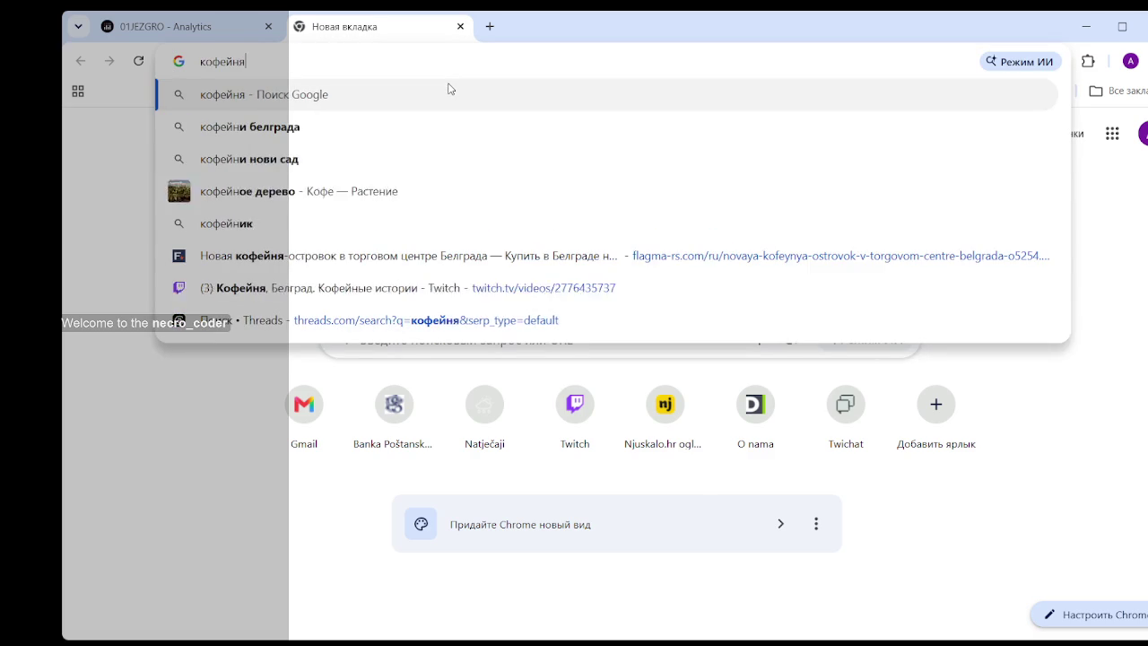
text(белград к)
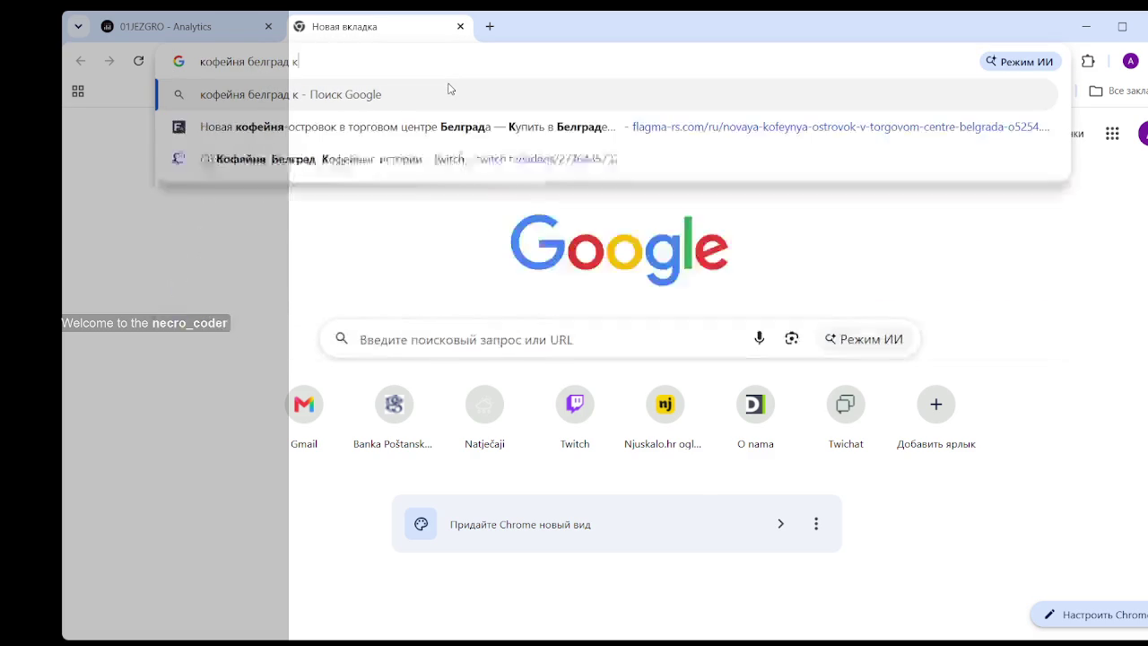
text(у)
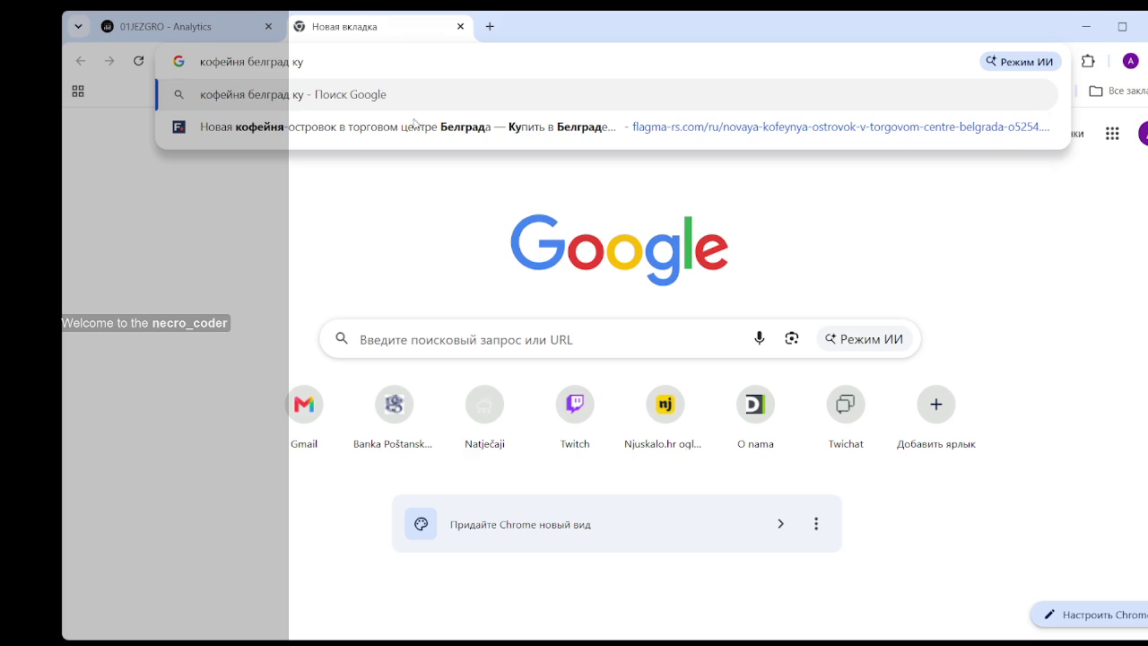
click(360, 134)
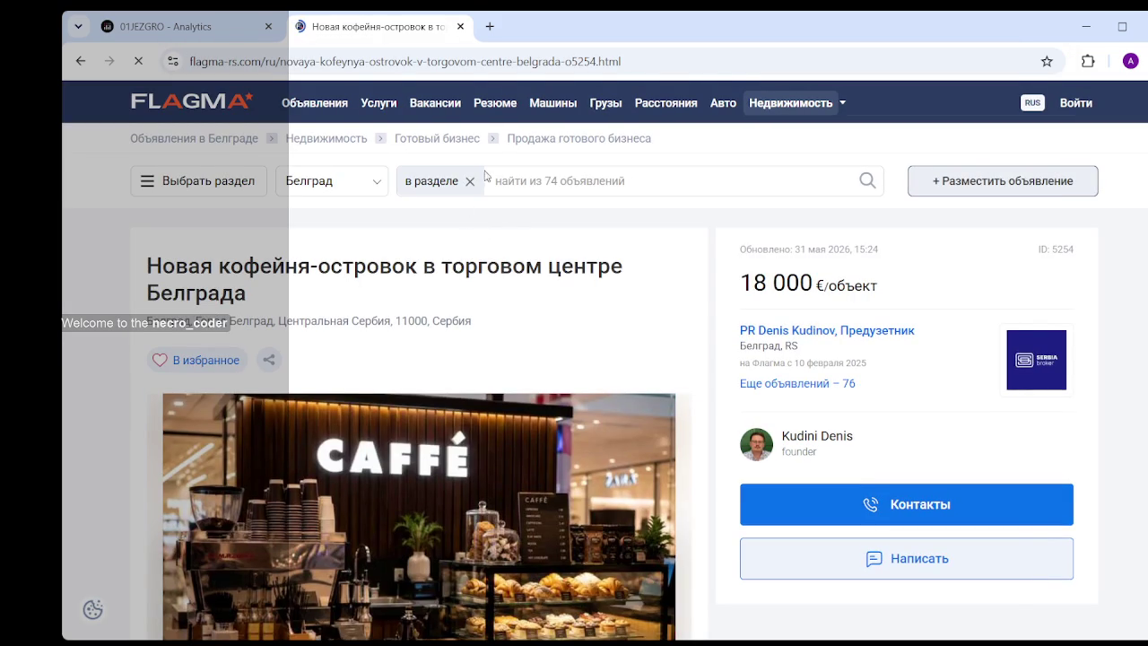
- Go to Flagma's Belgrade ready-business category (72 listings) and open the Dorćol burger bar in a new tab
click(551, 148)
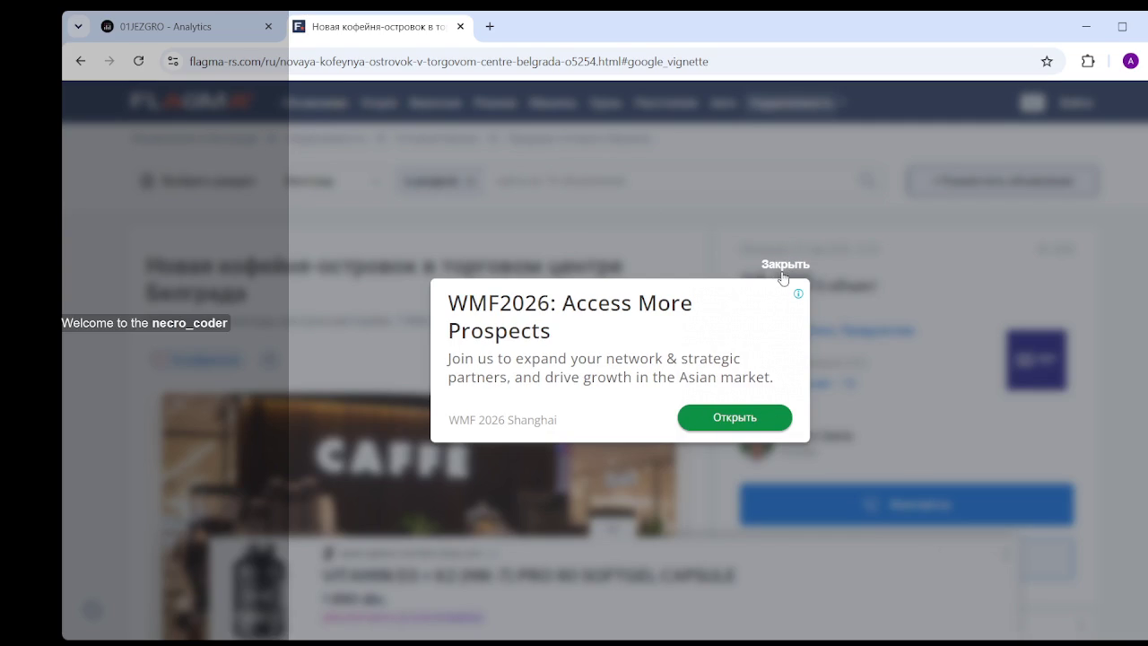
click(780, 265)
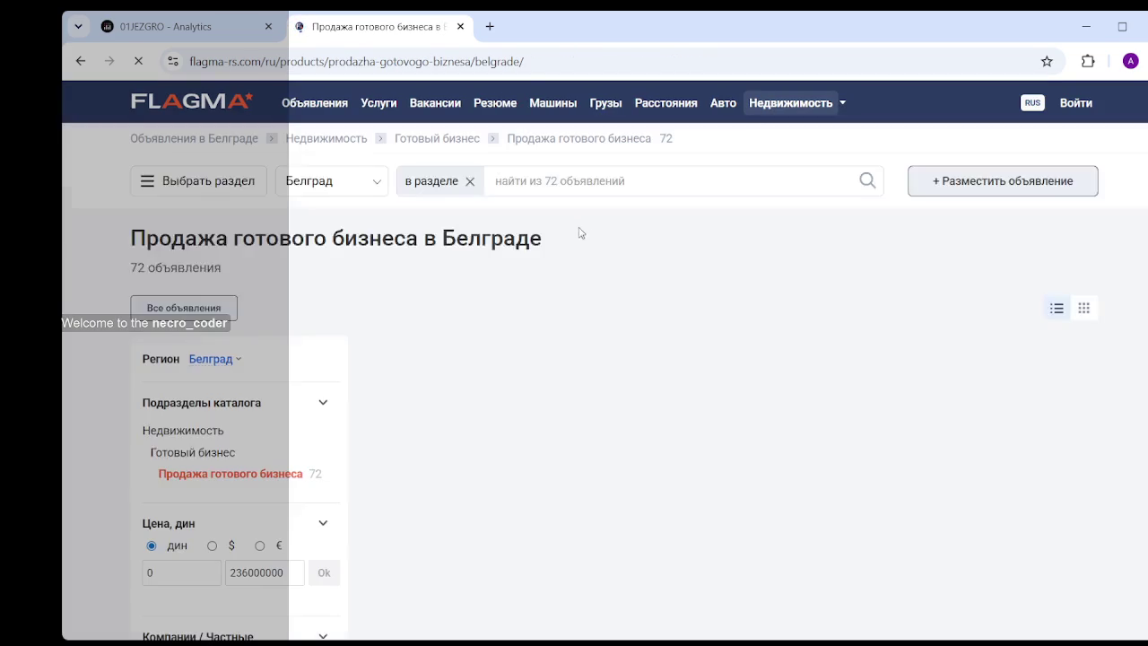
scroll(564, 223, down, 1)
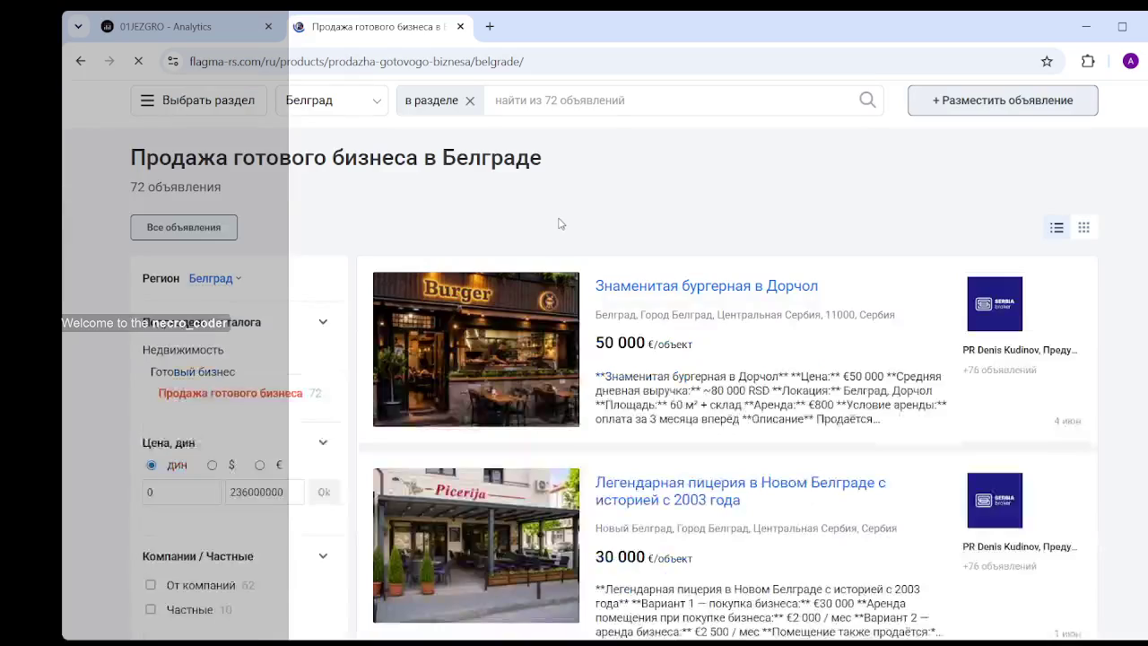
middle_click(672, 295)
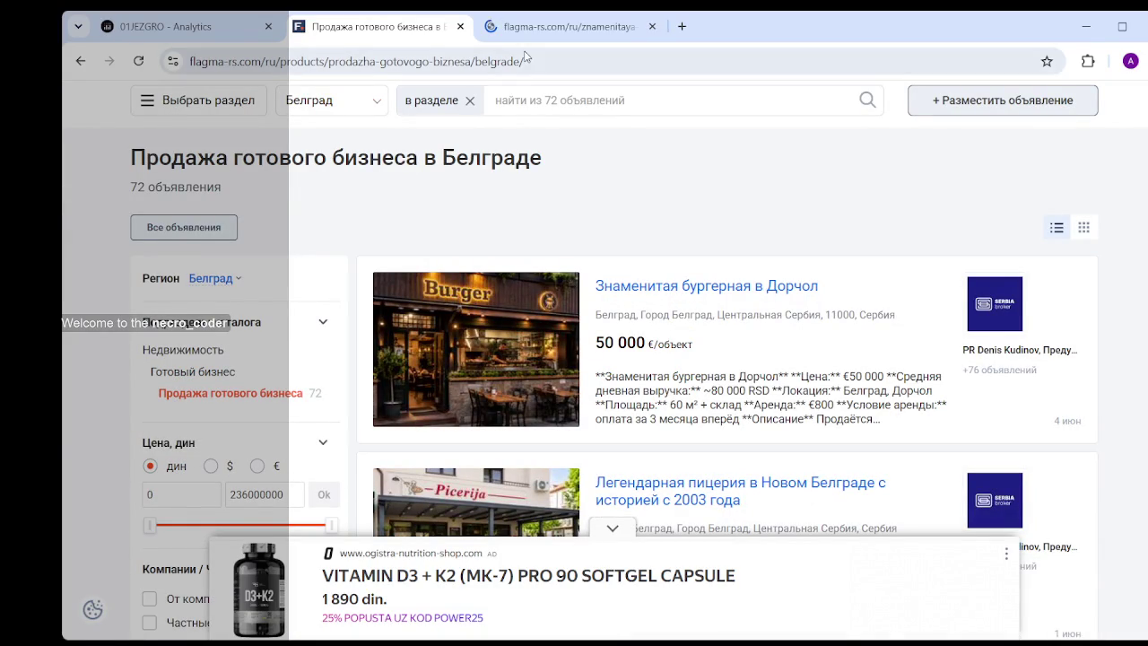
- Read through the Dorćol burger bar listing, noting its Belgrade Burger Festival mention
click(539, 27)
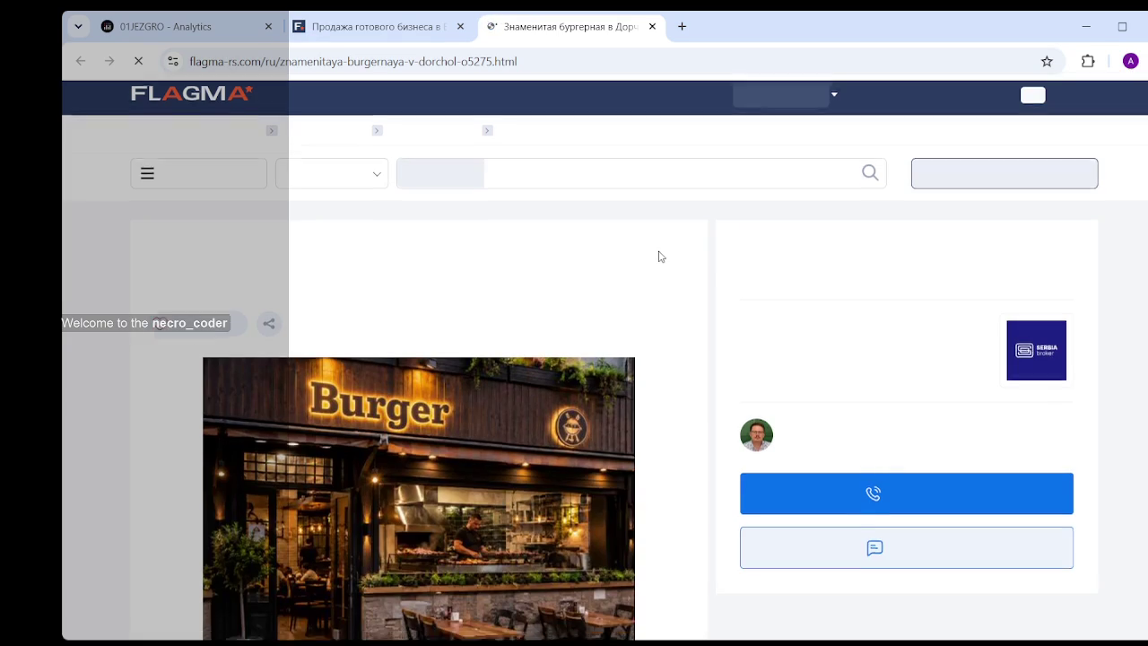
scroll(659, 260, down, 3)
scroll(493, 291, down, 3)
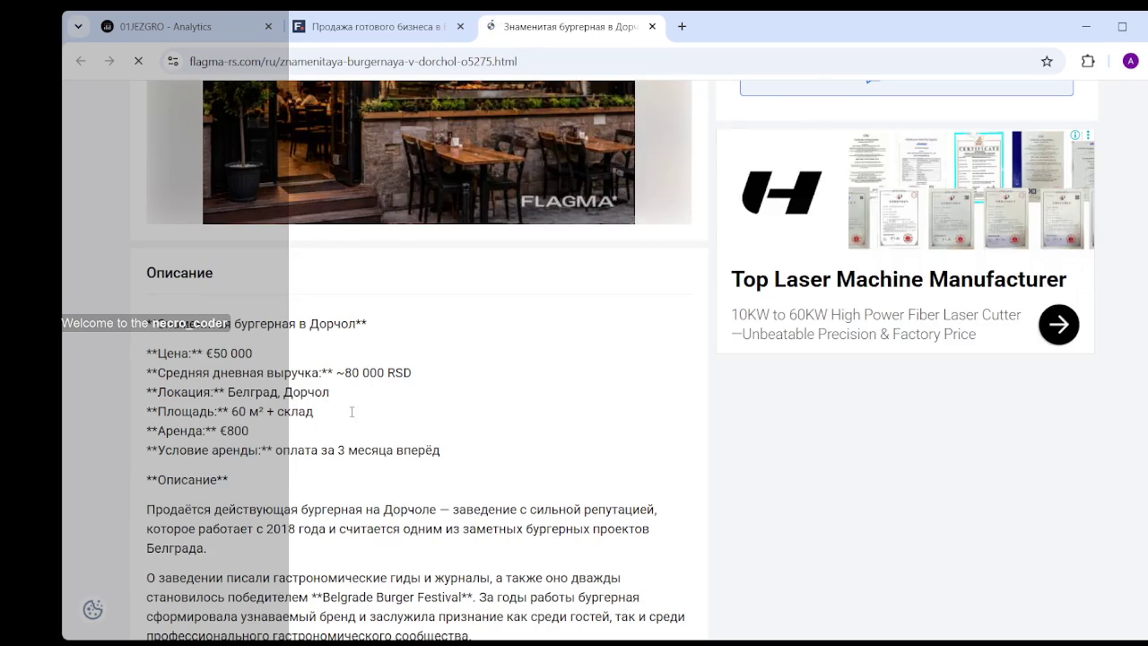
scroll(278, 373, down, 2)
scroll(278, 373, down, 2)
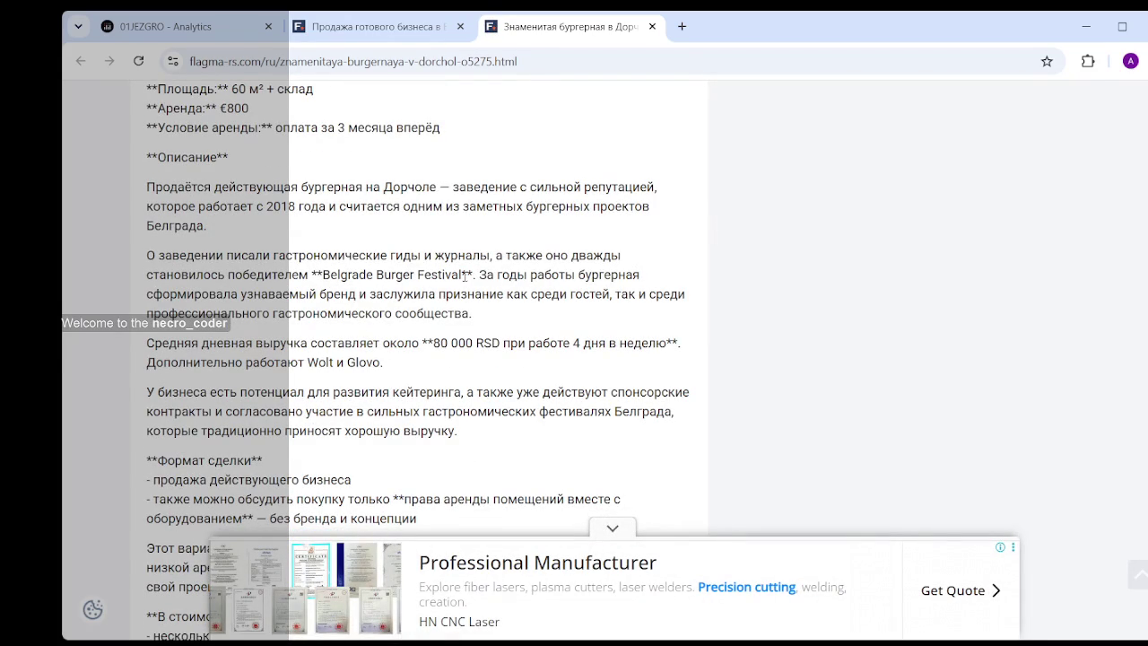
drag(467, 274, 309, 275)
click(421, 289)
scroll(422, 289, down, 3)
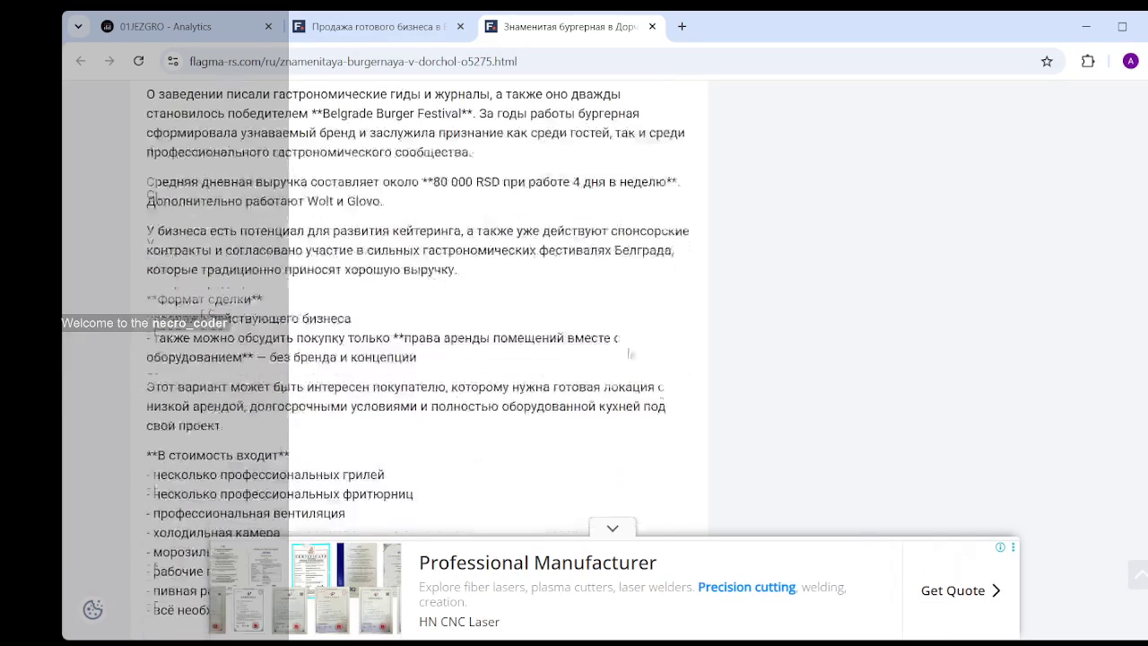
click(613, 529)
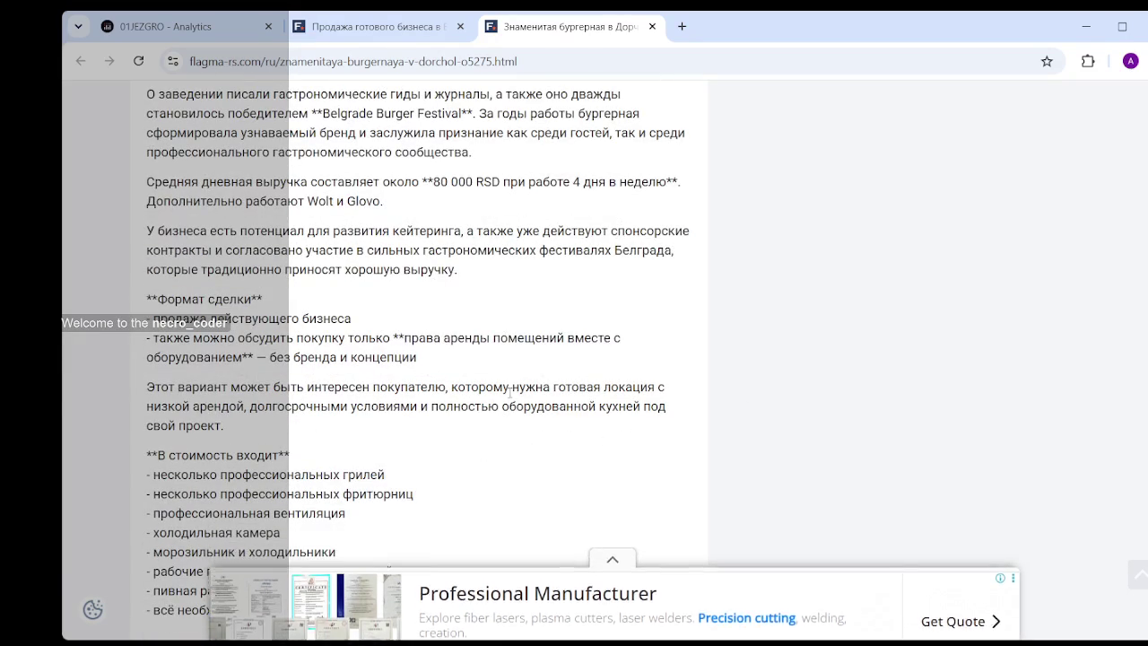
scroll(506, 357, up, 3)
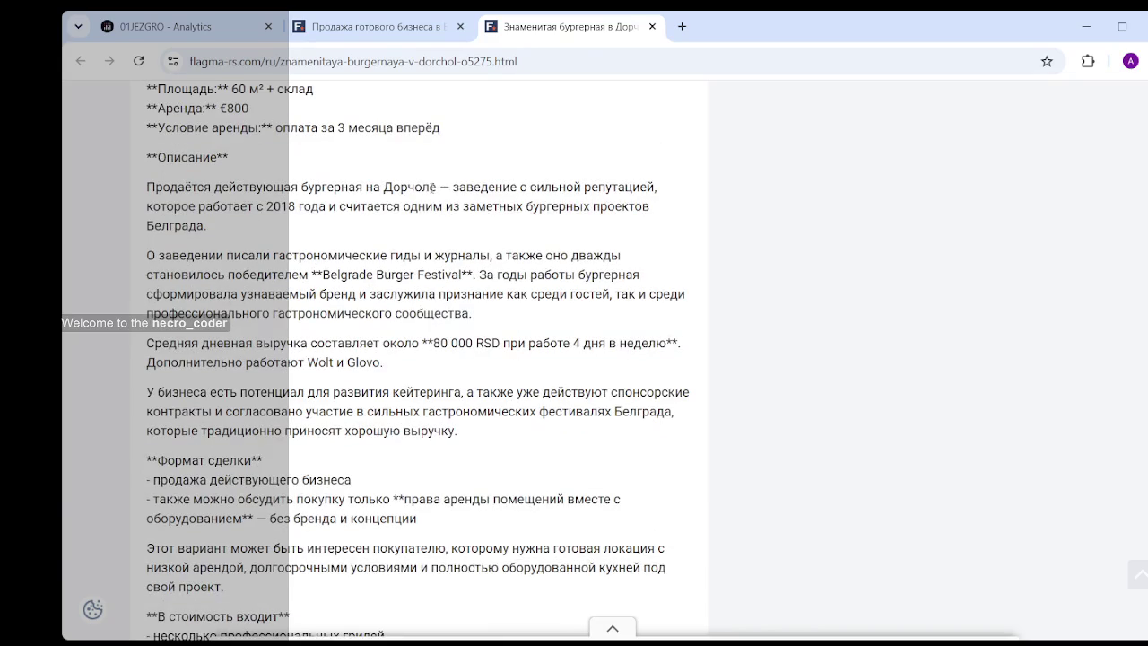
scroll(430, 302, down, 3)
scroll(426, 305, down, 4)
scroll(429, 303, down, 2)
scroll(429, 301, down, 2)
scroll(431, 299, down, 4)
scroll(431, 299, up, 5)
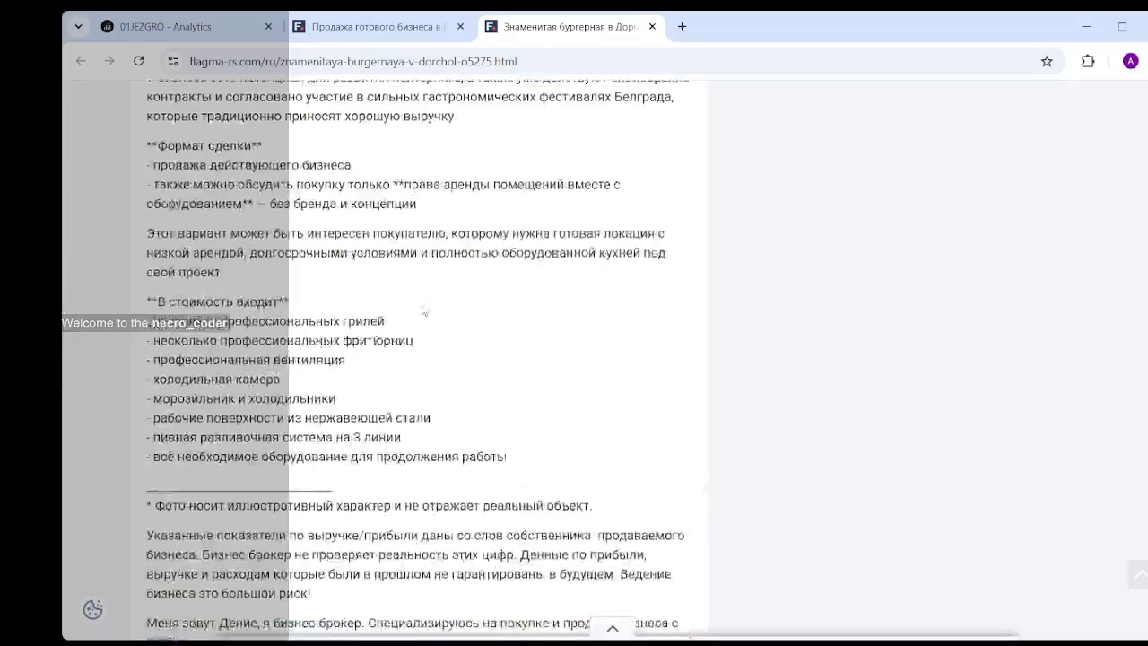
scroll(436, 295, up, 3)
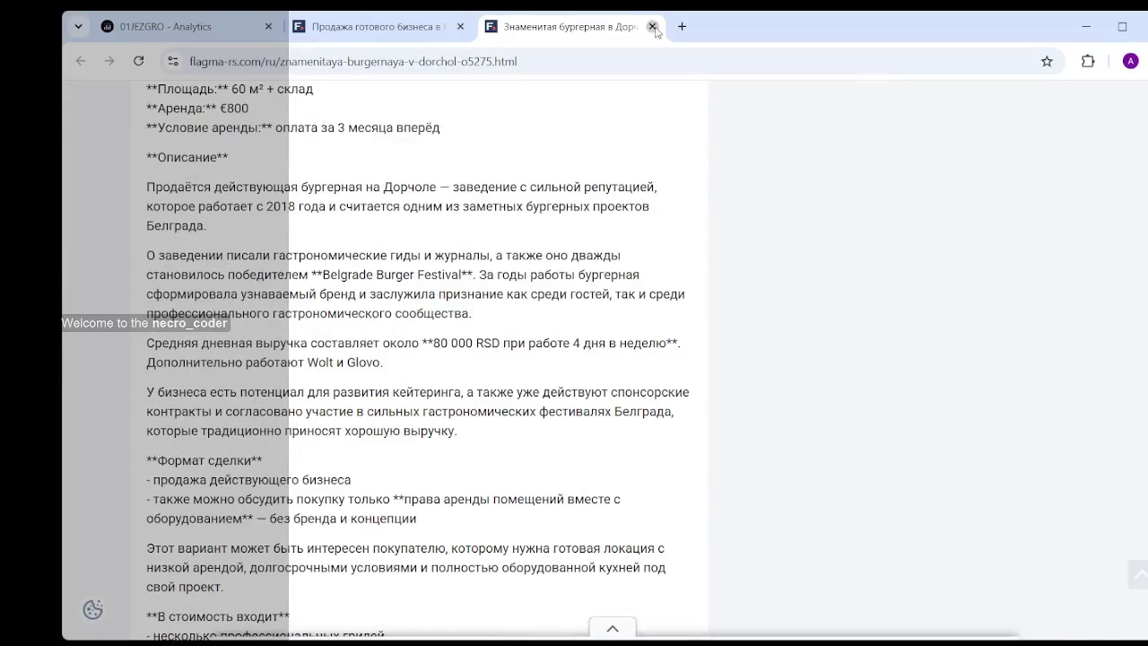
- Close the burger bar tab and open the New Belgrade pizzeria listing in a background tab
click(653, 28)
scroll(756, 341, down, 1)
scroll(756, 341, down, 2)
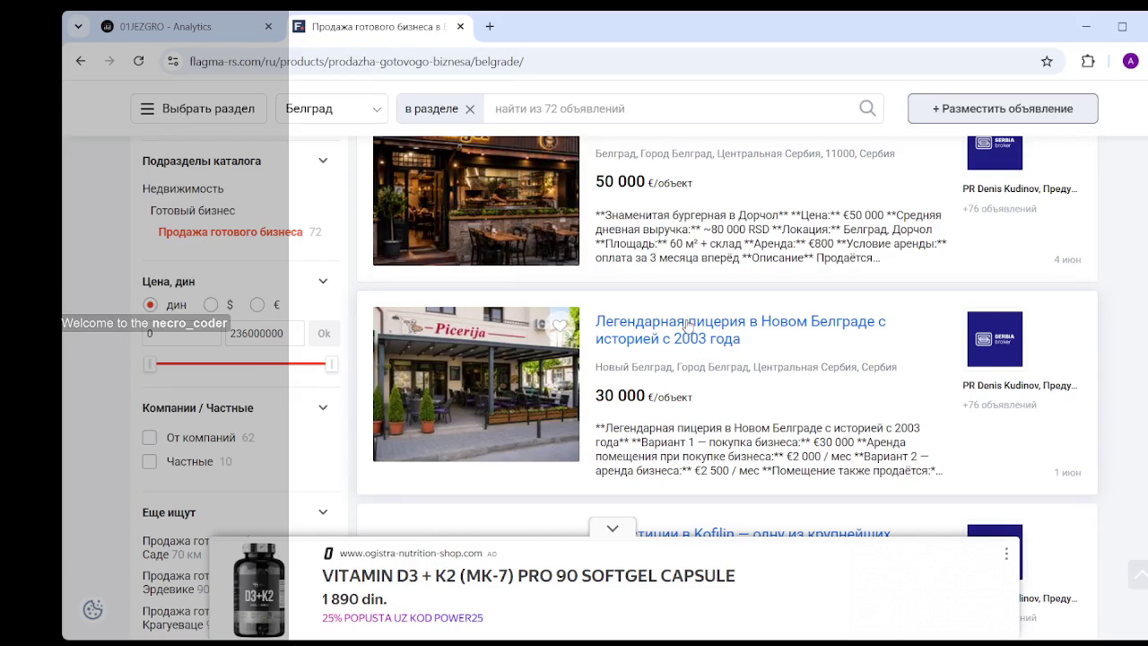
middle_click(714, 341)
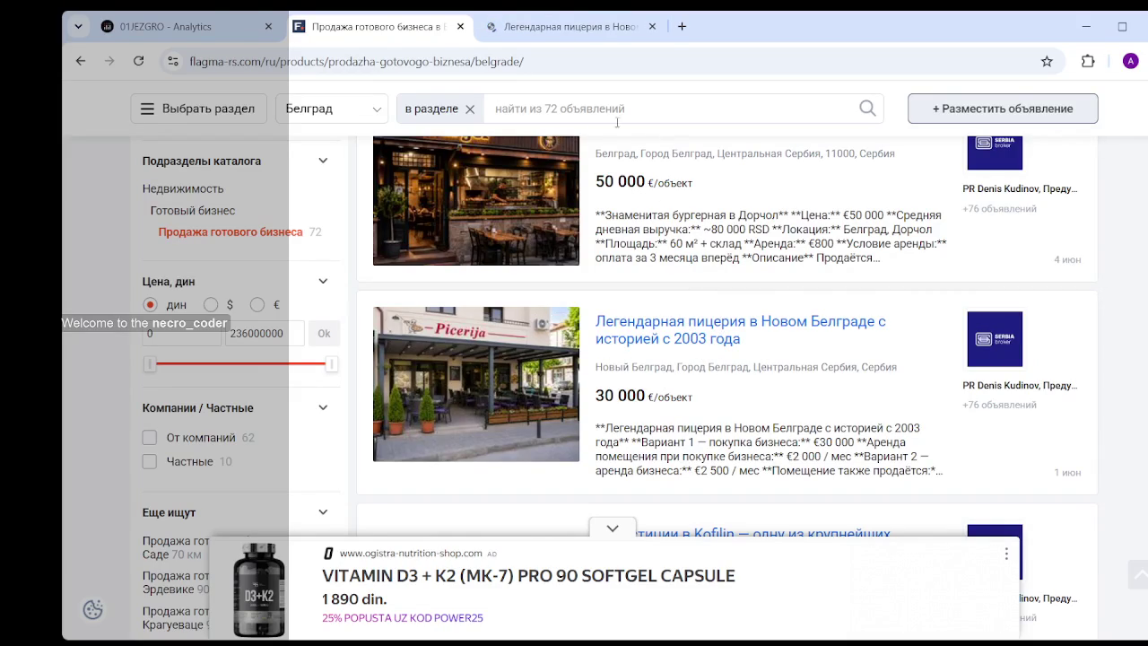
- Open the pizzeria listing and note its €250 000 with-equipment price
click(554, 34)
scroll(610, 238, down, 2)
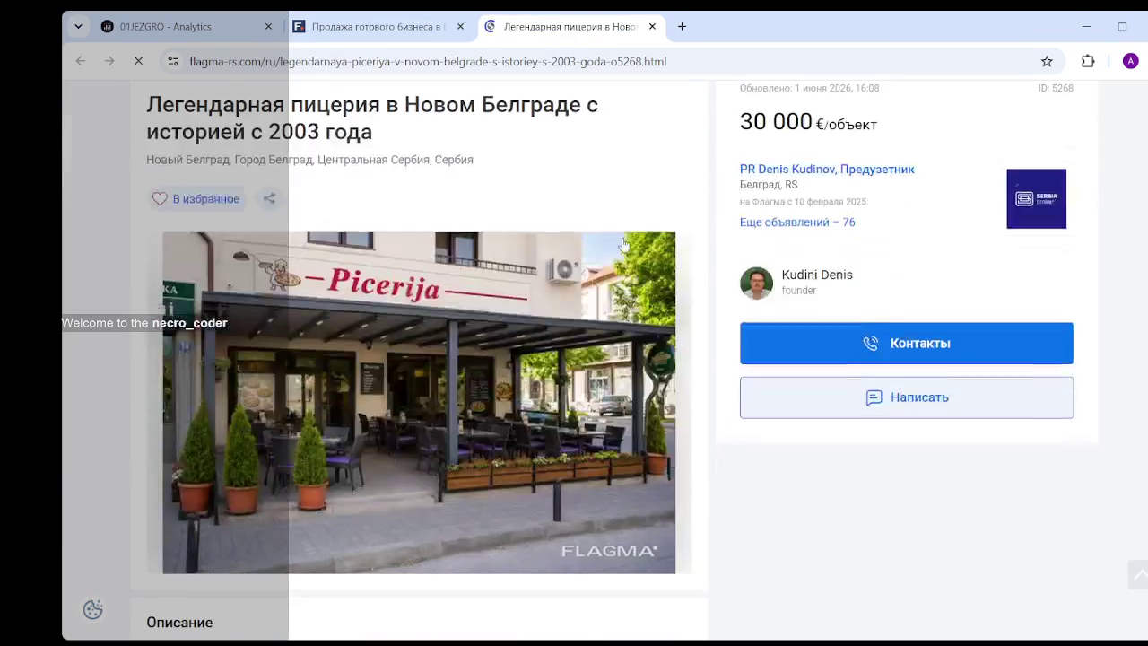
scroll(619, 240, down, 3)
scroll(627, 243, down, 1)
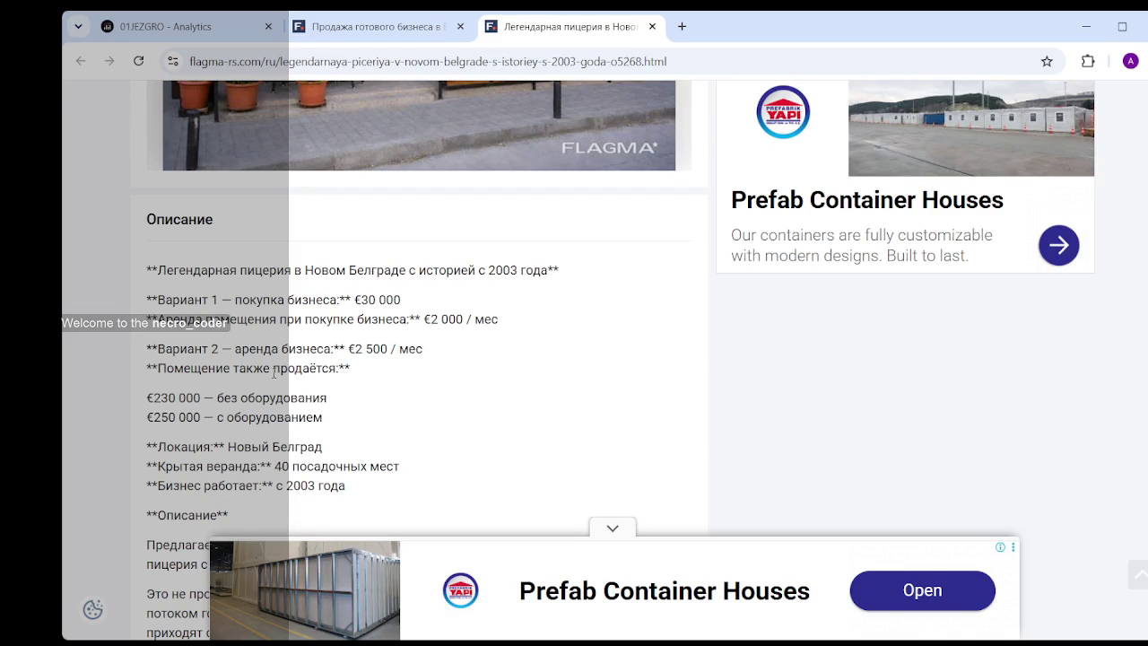
drag(343, 414, 291, 418)
click(291, 417)
scroll(283, 402, down, 3)
- Review the rest of the pizzeria description, including its seating details
drag(406, 324, 400, 305)
drag(258, 324, 205, 305)
click(214, 305)
scroll(245, 358, down, 3)
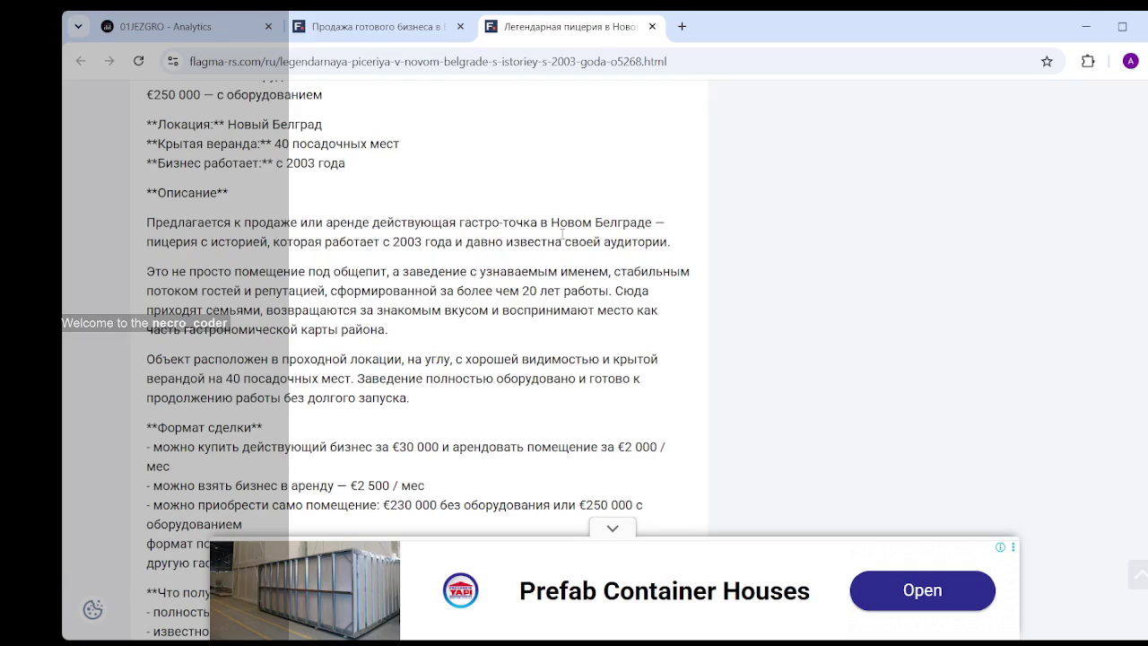
scroll(554, 269, up, 5)
scroll(547, 301, up, 5)
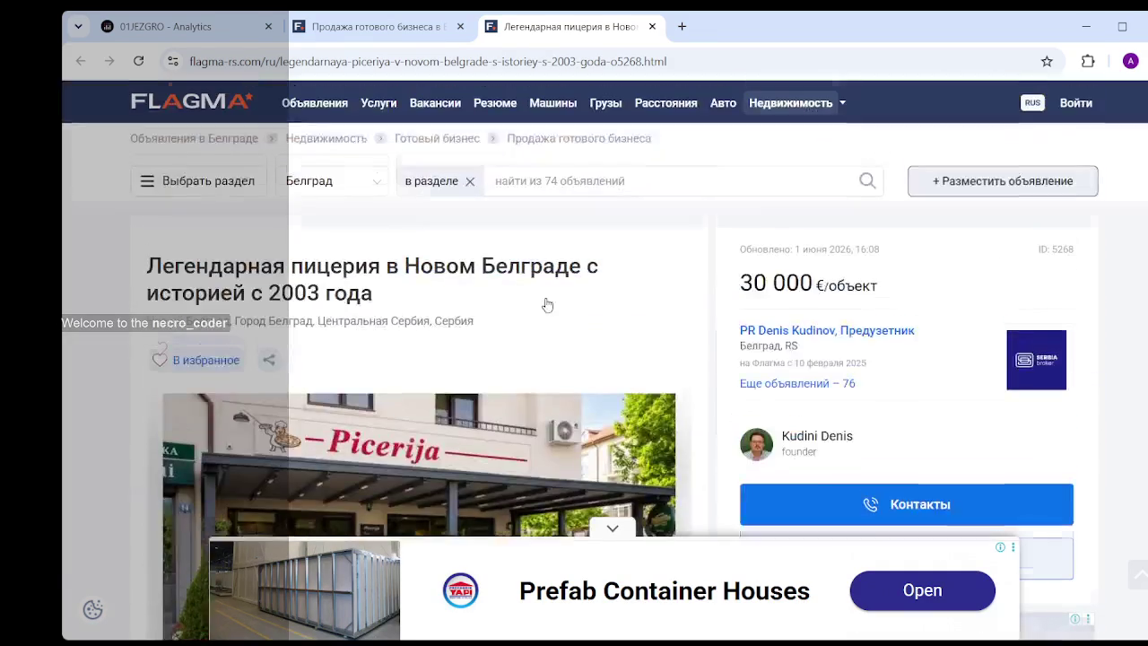
scroll(547, 303, down, 5)
scroll(545, 291, down, 3)
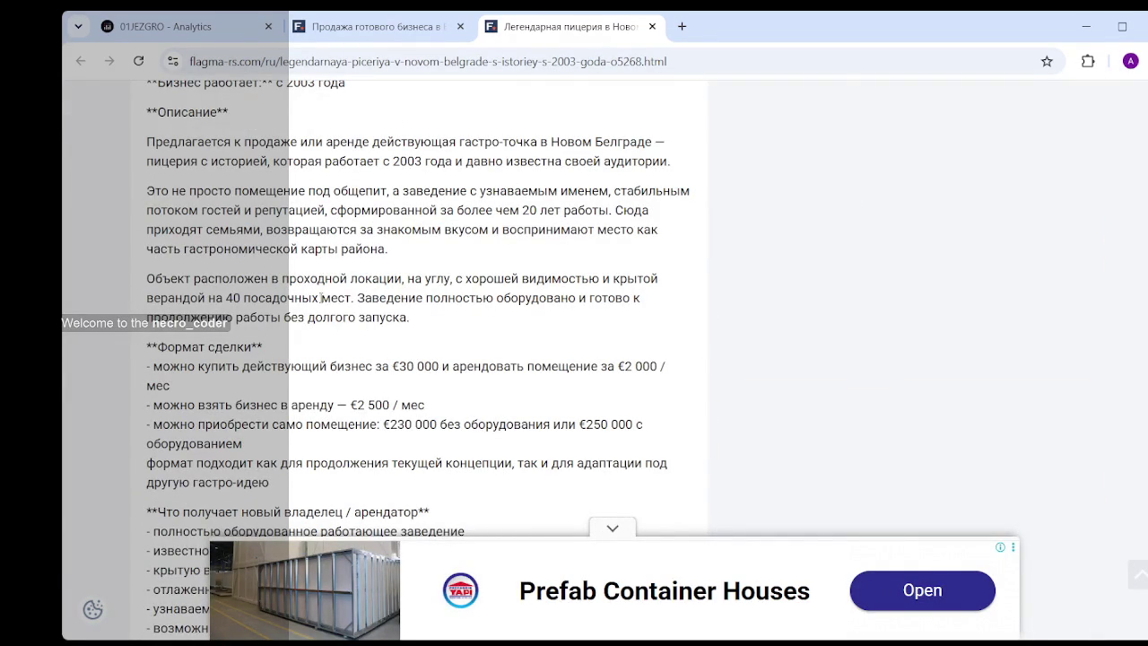
scroll(377, 280, up, 3)
scroll(383, 285, down, 7)
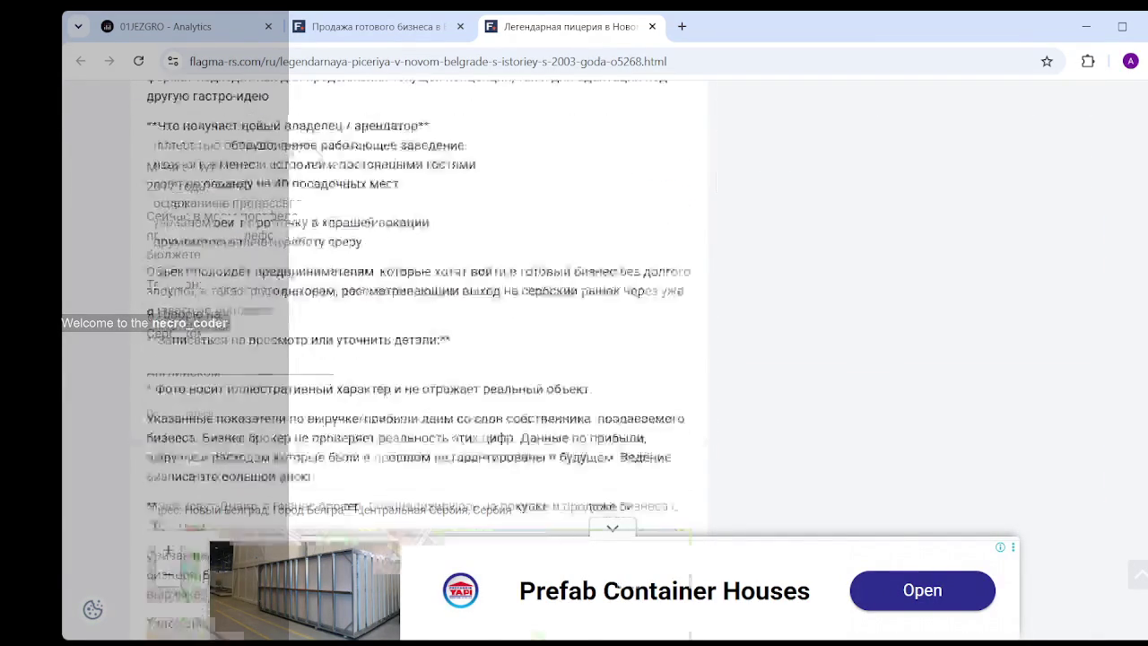
scroll(376, 284, up, 5)
scroll(372, 285, up, 1)
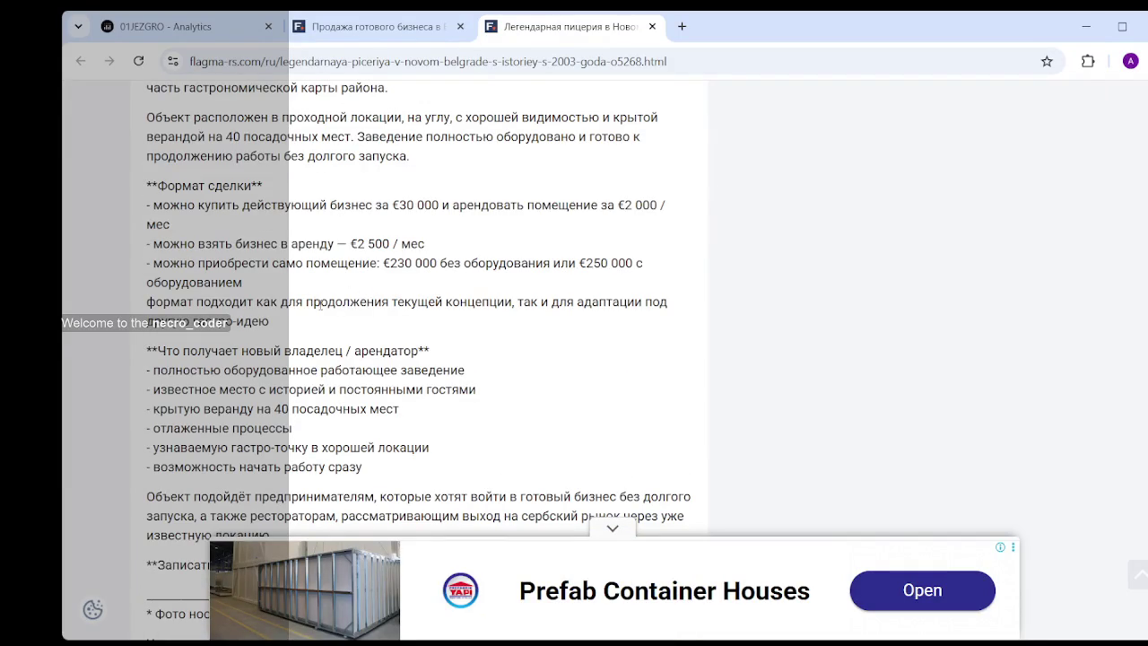
scroll(308, 425, up, 5)
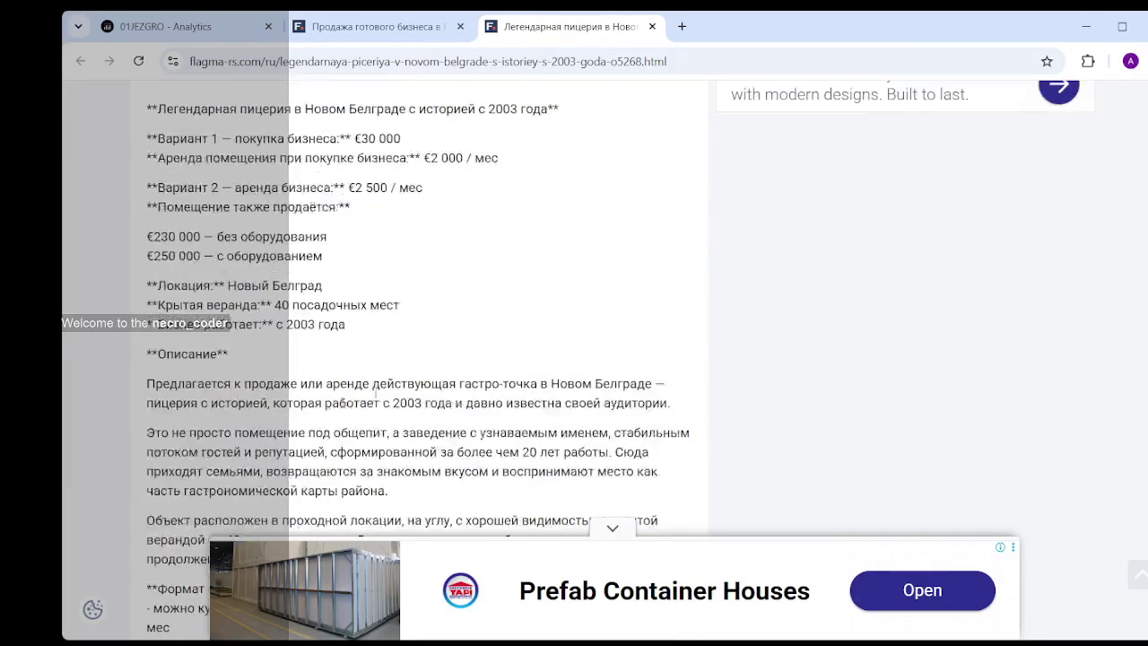
scroll(437, 320, down, 3)
scroll(428, 324, up, 3)
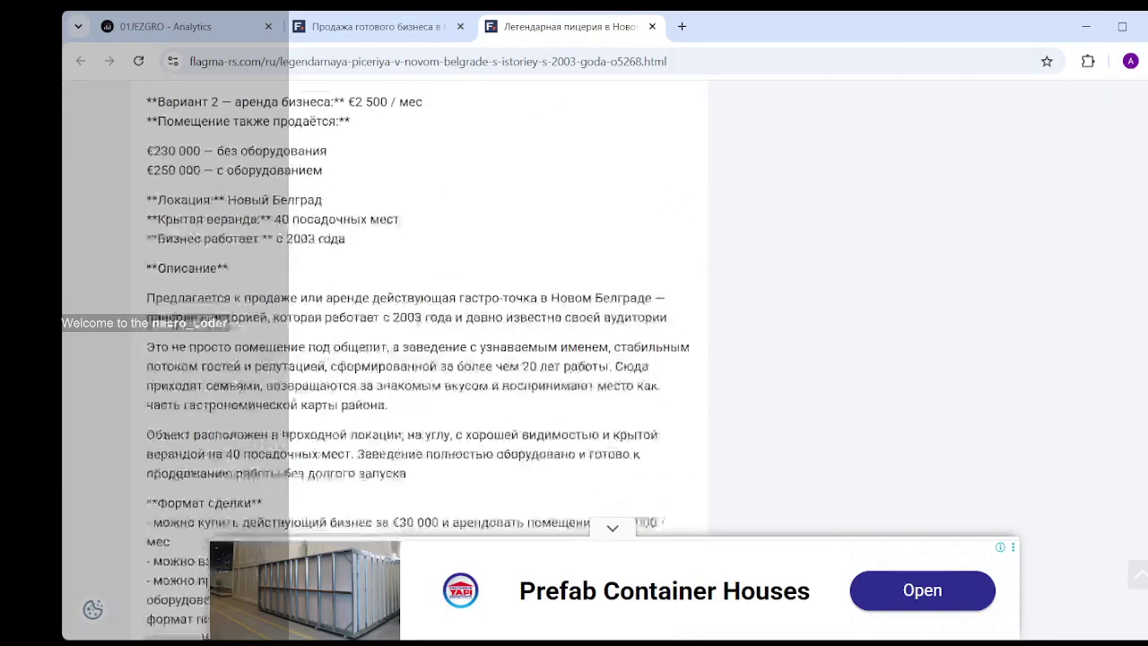
scroll(427, 199, up, 2)
scroll(427, 199, up, 3)
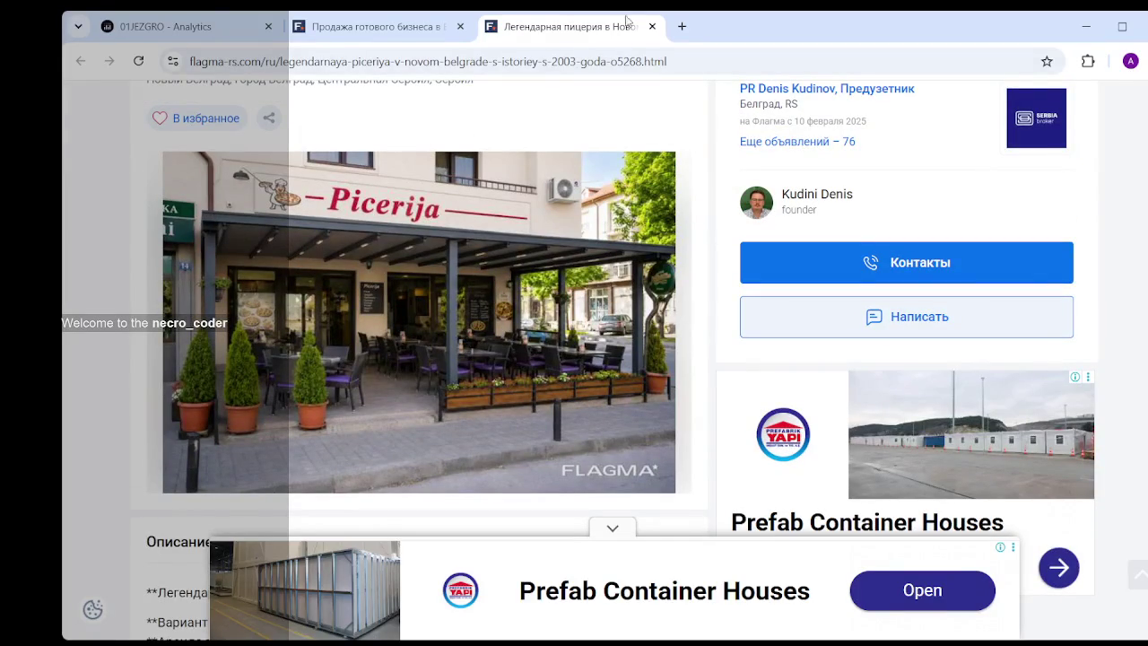
- Close the pizzeria tab and open the €700 000 Kofilin coffee-chain investment listing
click(653, 28)
scroll(652, 186, down, 1)
scroll(652, 186, down, 2)
scroll(652, 186, down, 1)
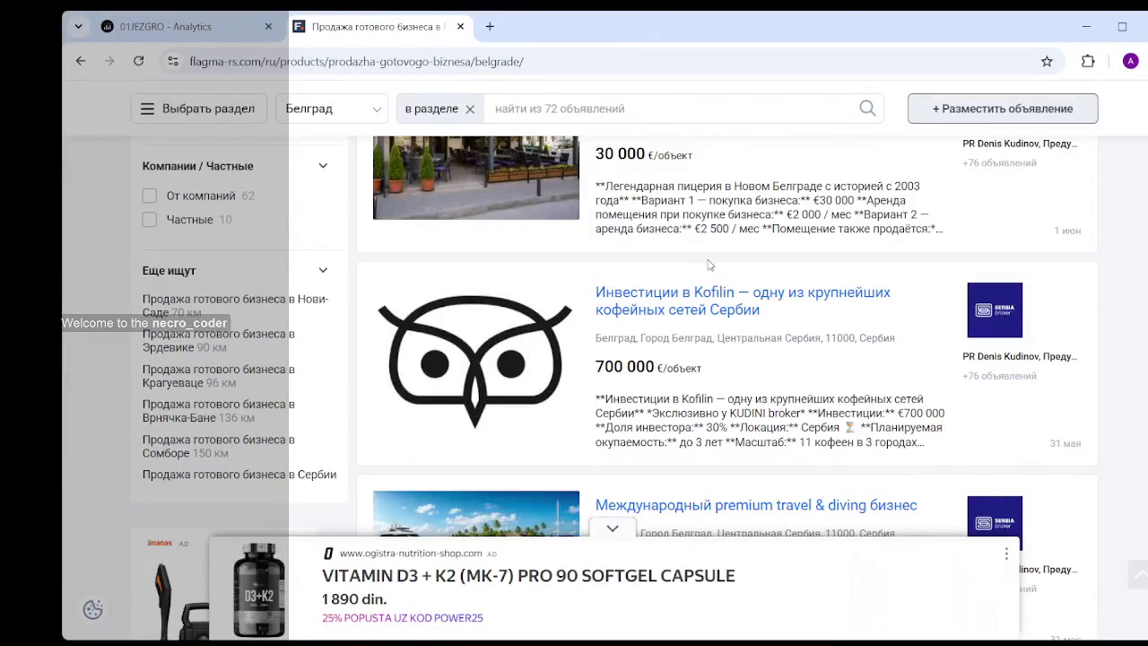
mouse_move(683, 314)
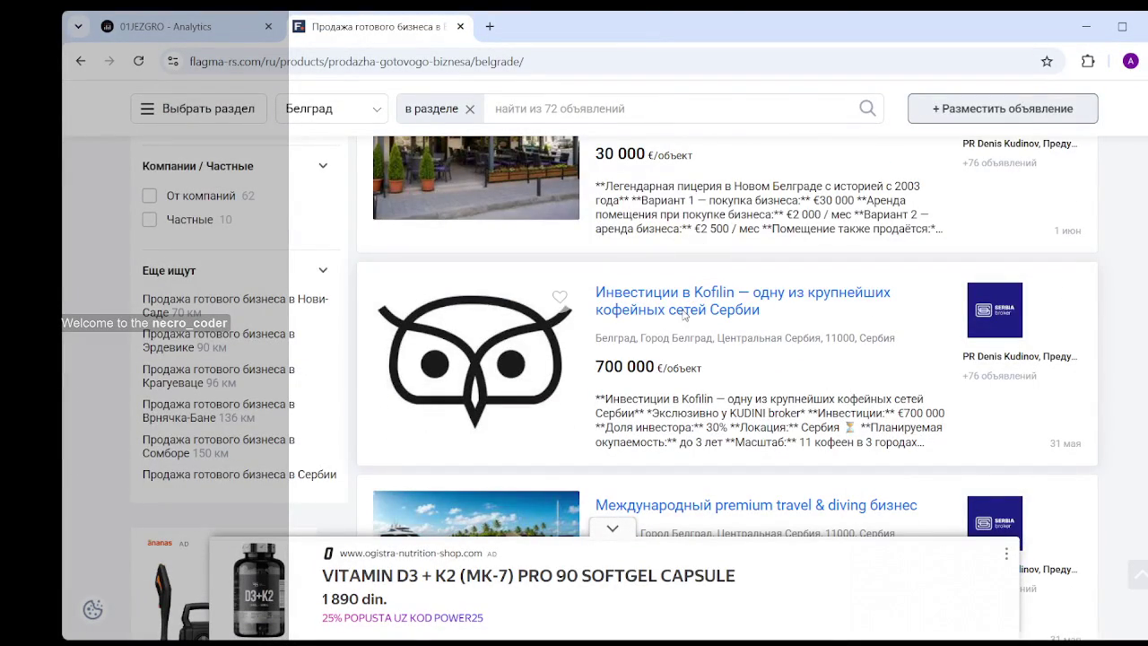
middle_click(700, 326)
click(556, 27)
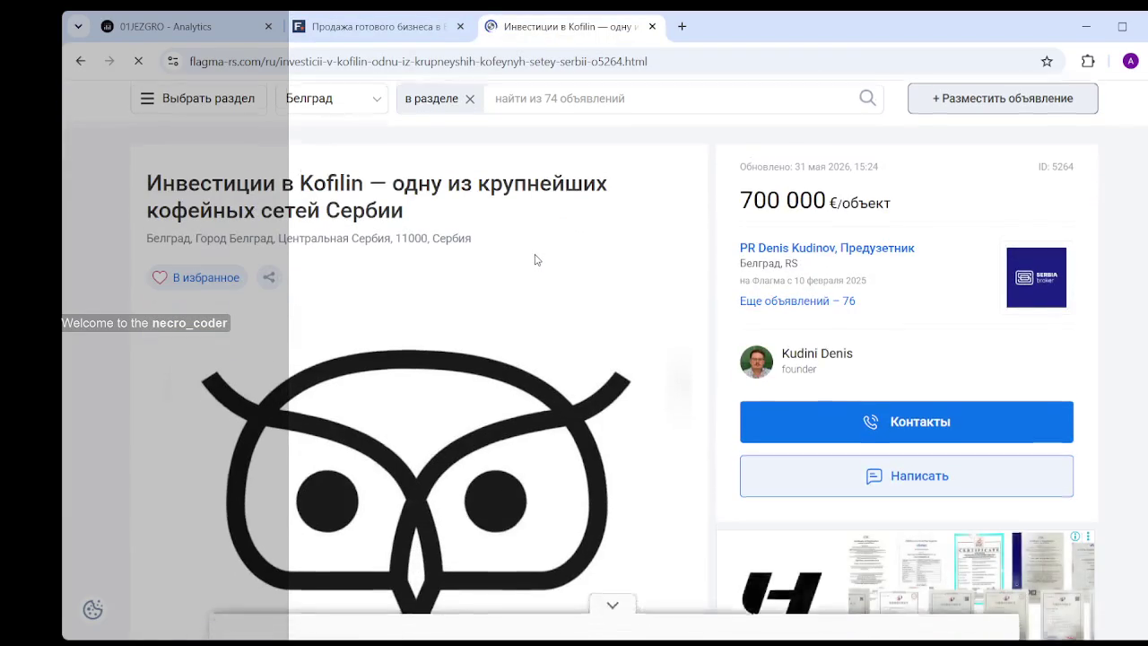
scroll(539, 260, down, 2)
scroll(539, 260, down, 4)
scroll(536, 260, down, 2)
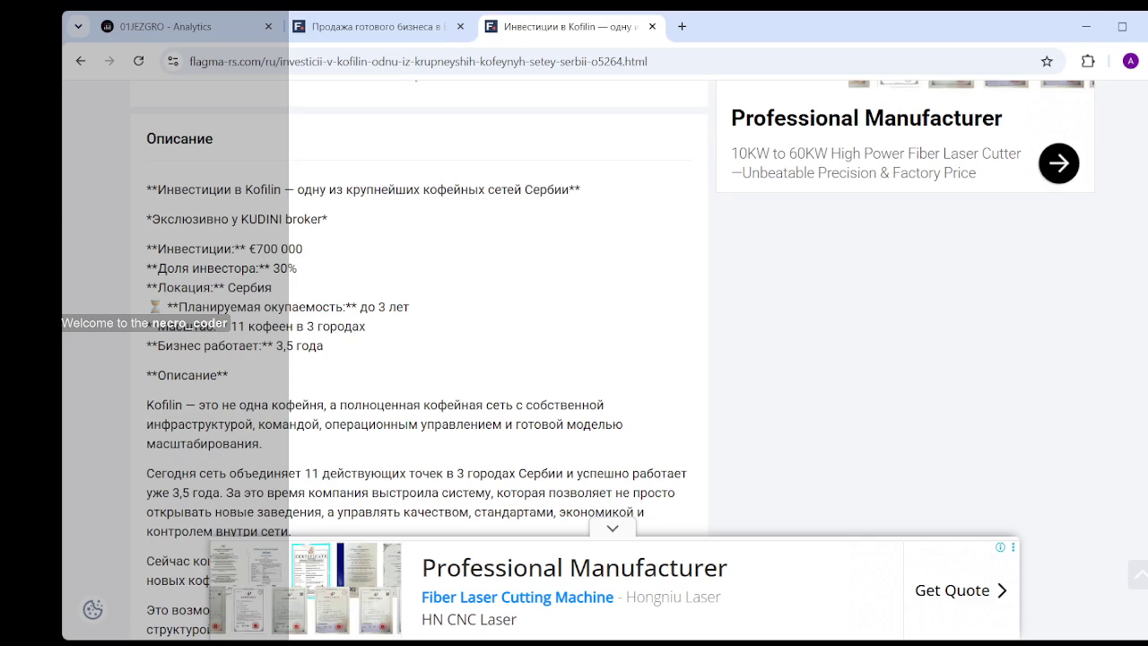
drag(365, 326, 226, 326)
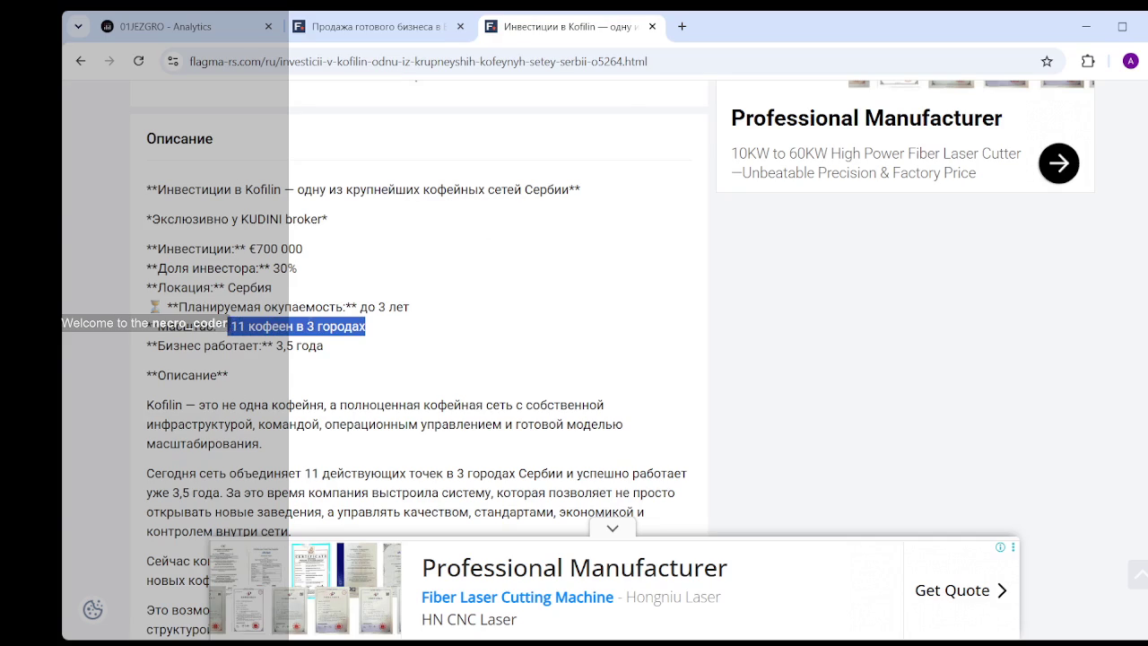
click(316, 332)
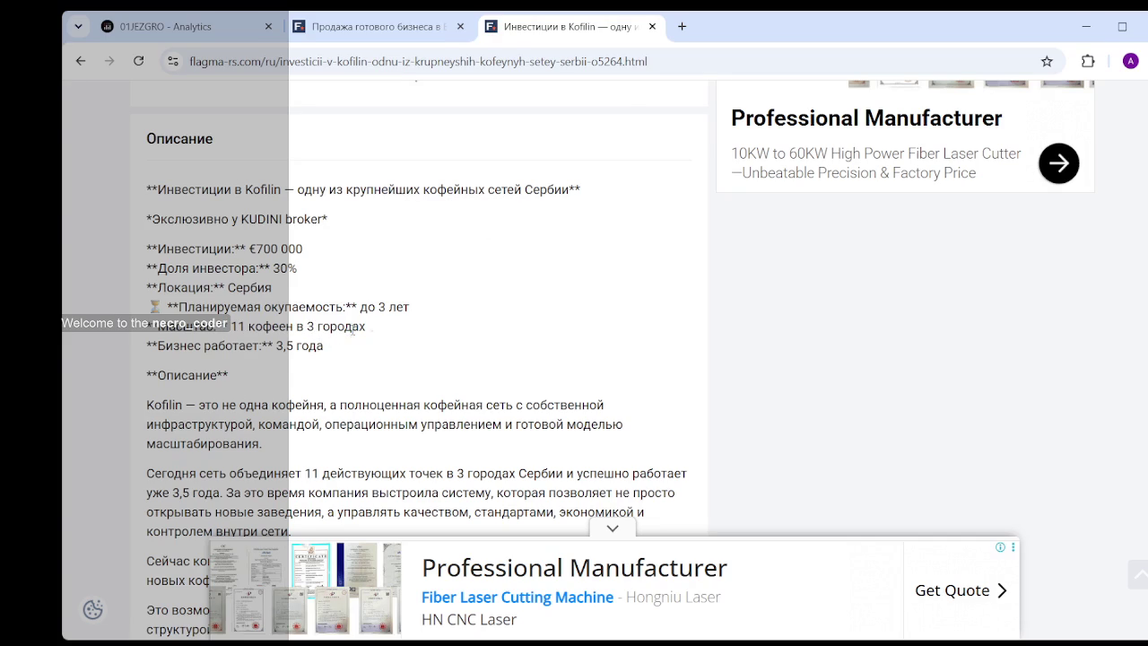
drag(412, 308, 351, 307)
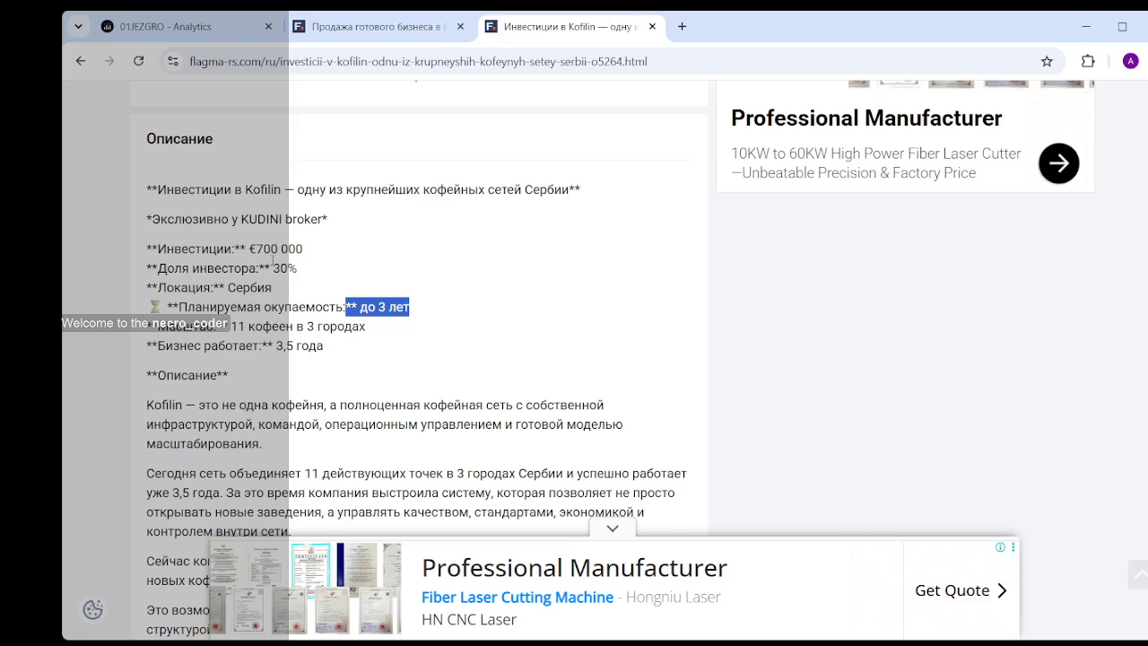
click(257, 251)
drag(257, 251, 316, 257)
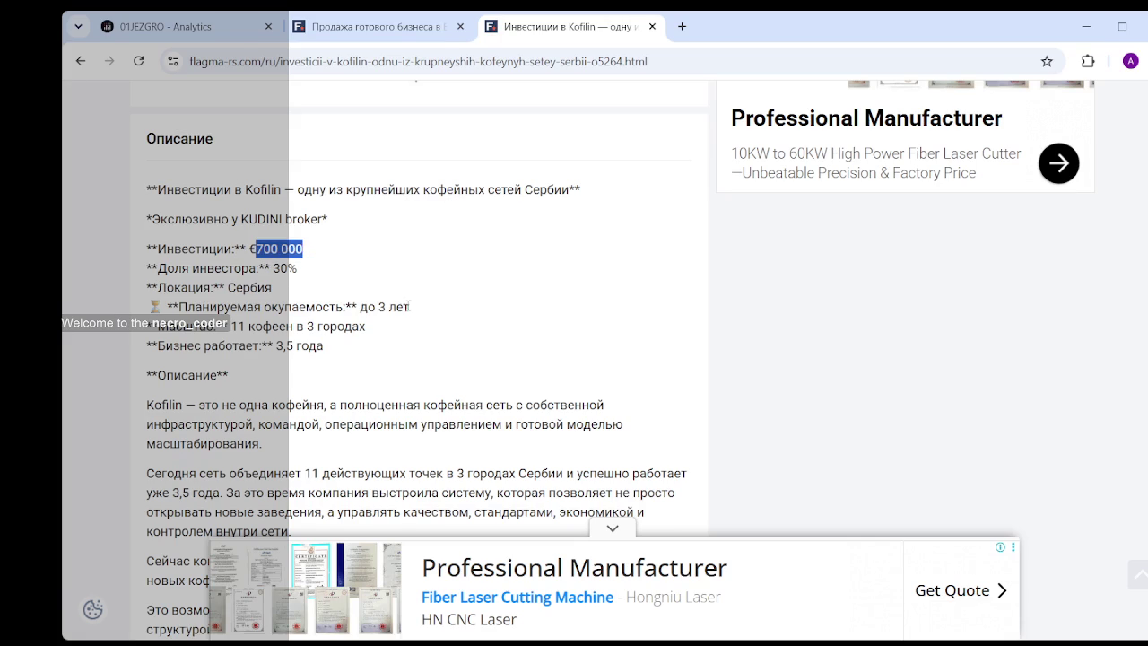
drag(409, 307, 350, 307)
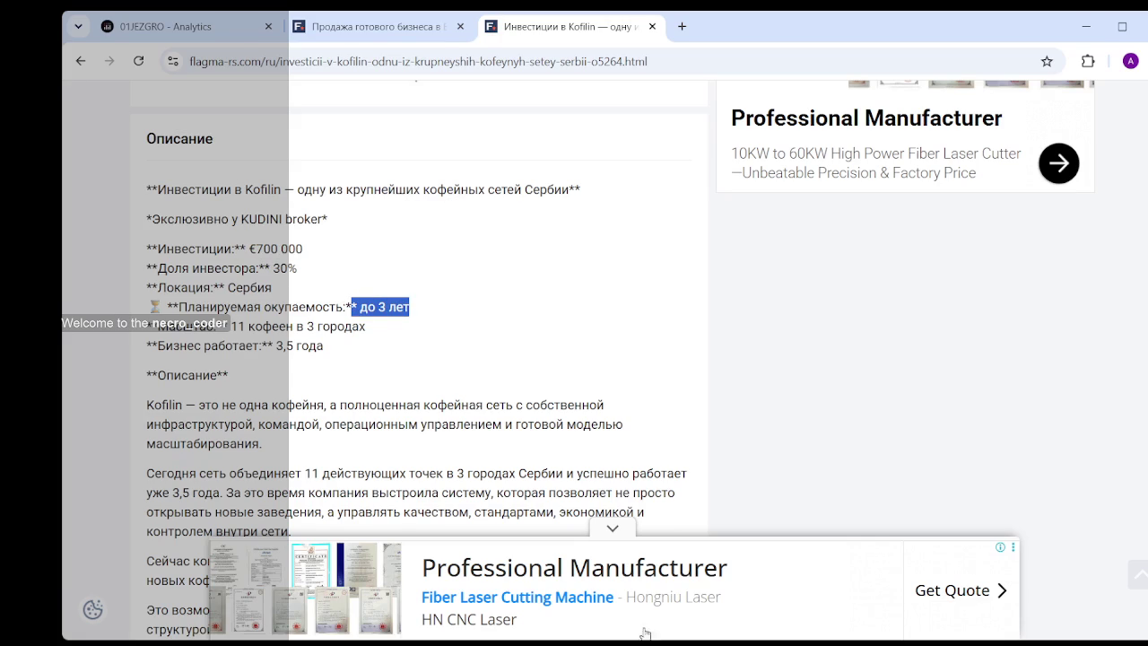
key(alt+Tab)
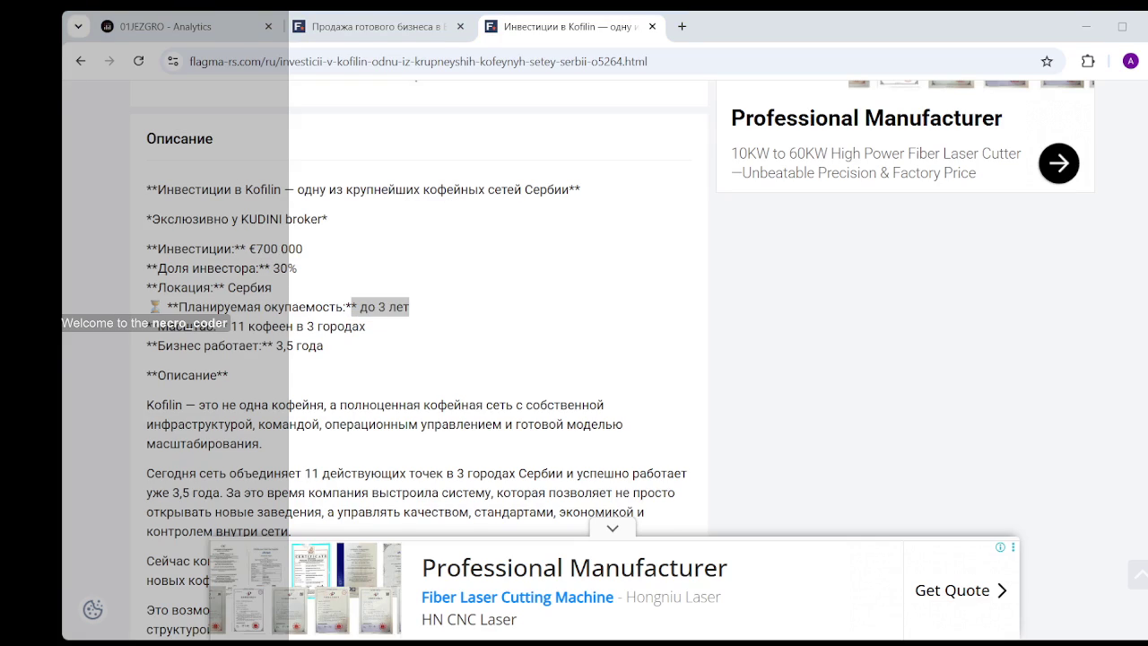
click(268, 281)
drag(309, 269, 168, 269)
click(381, 310)
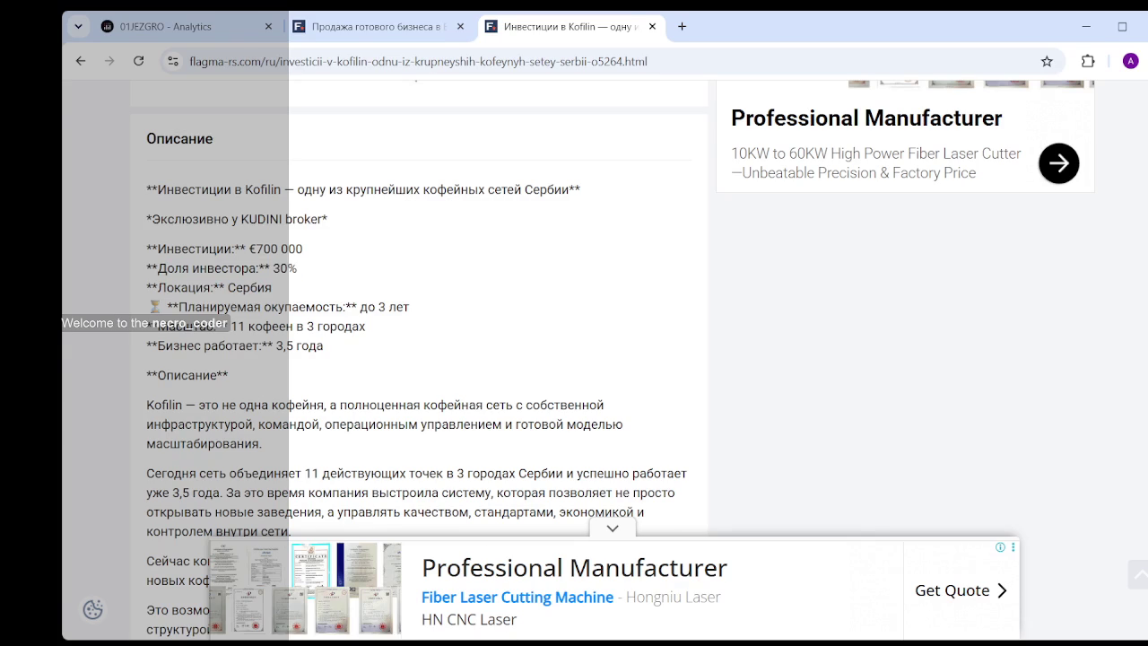
key(alt+Tab)
- Read the Kofilin listing's '11 кофеен' figure and opening paragraph about Kofilin
drag(226, 326, 301, 327)
click(392, 331)
scroll(319, 312, down, 3)
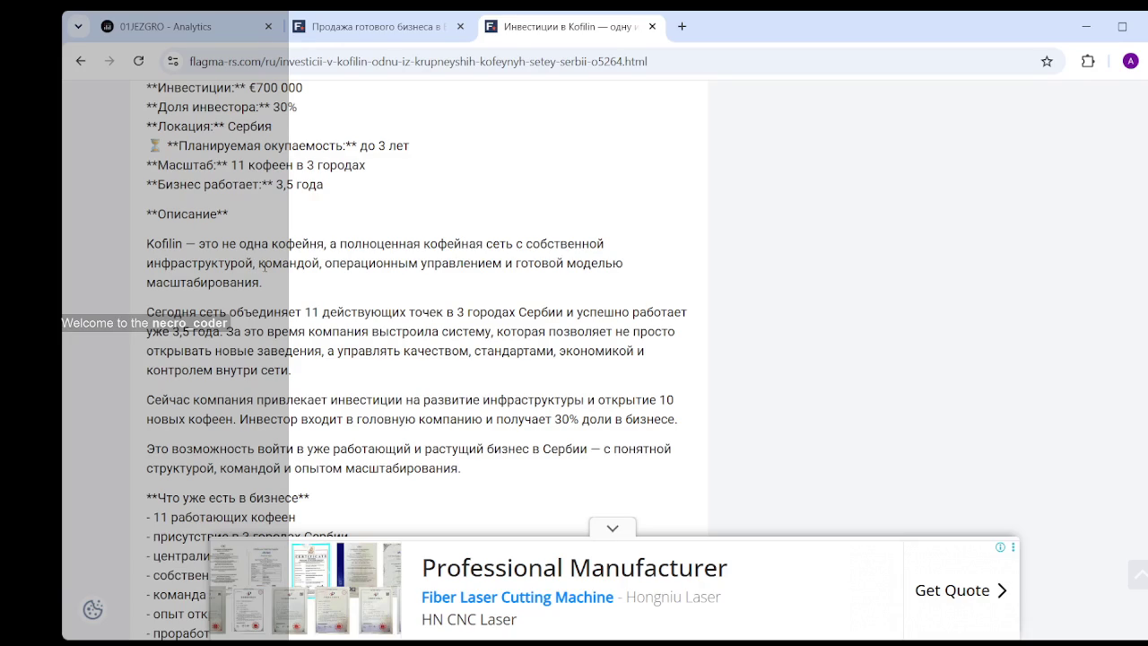
drag(263, 285, 144, 249)
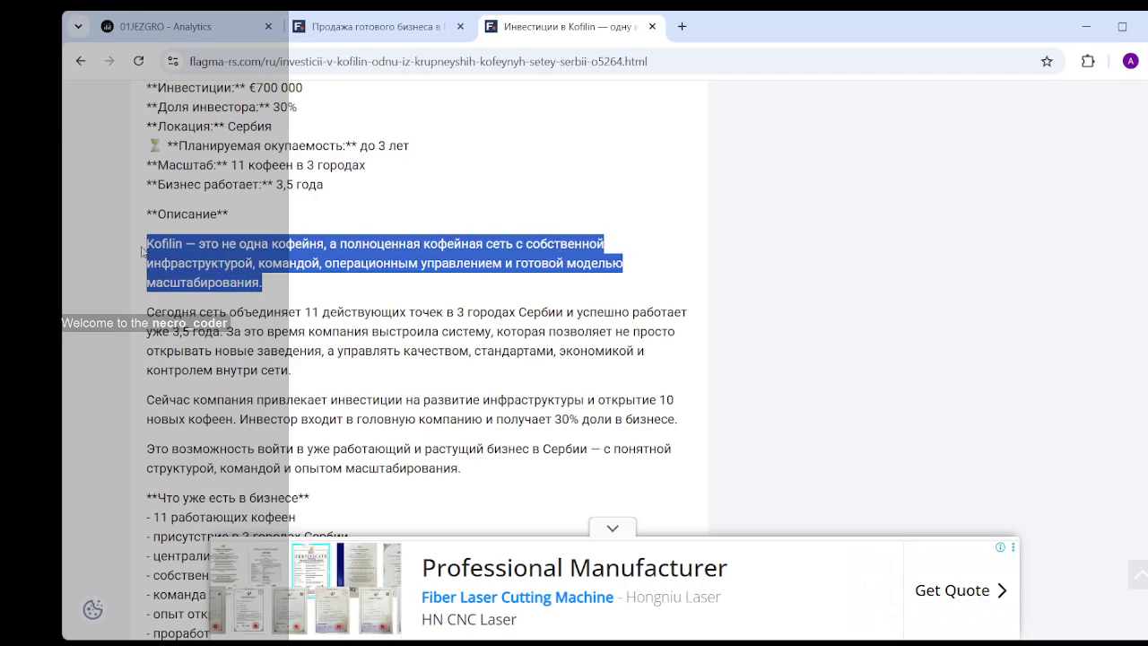
click(287, 283)
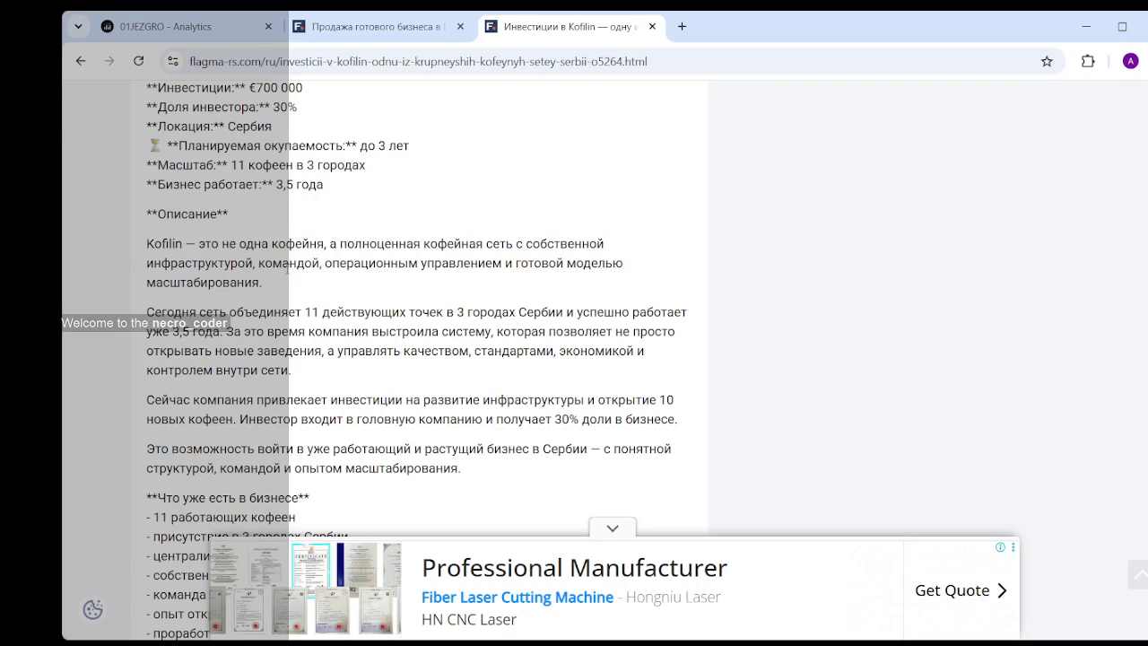
drag(147, 244, 184, 244)
click(256, 248)
- Read the phrases on the team, operational management and ready scaling model, then open a blank tab
drag(250, 262, 341, 259)
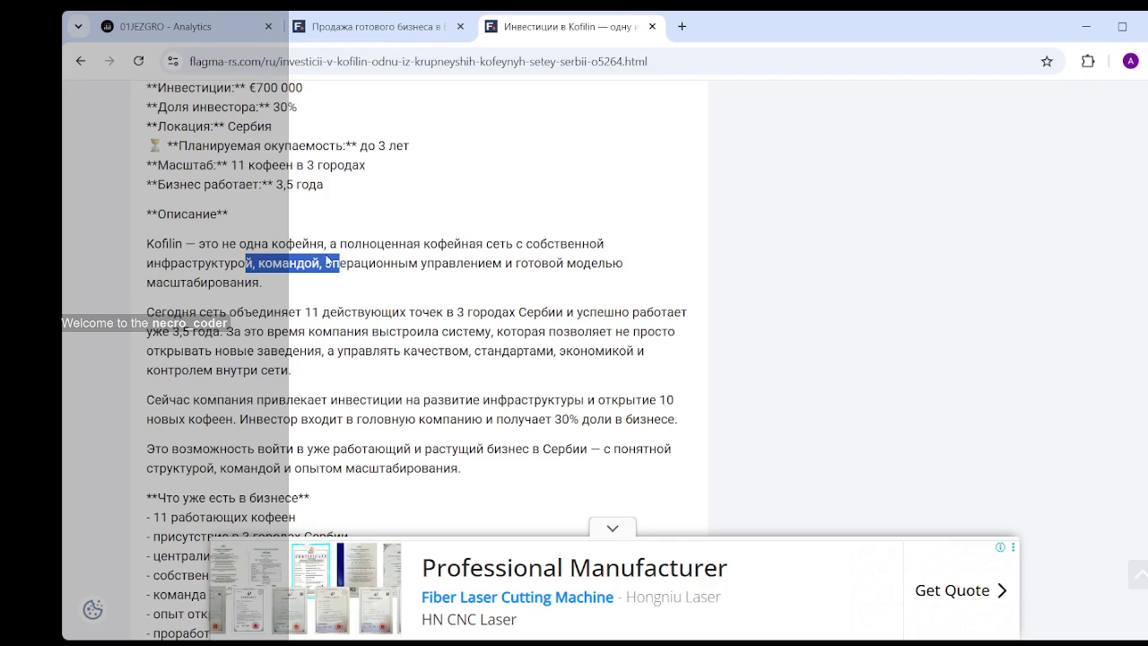
click(367, 256)
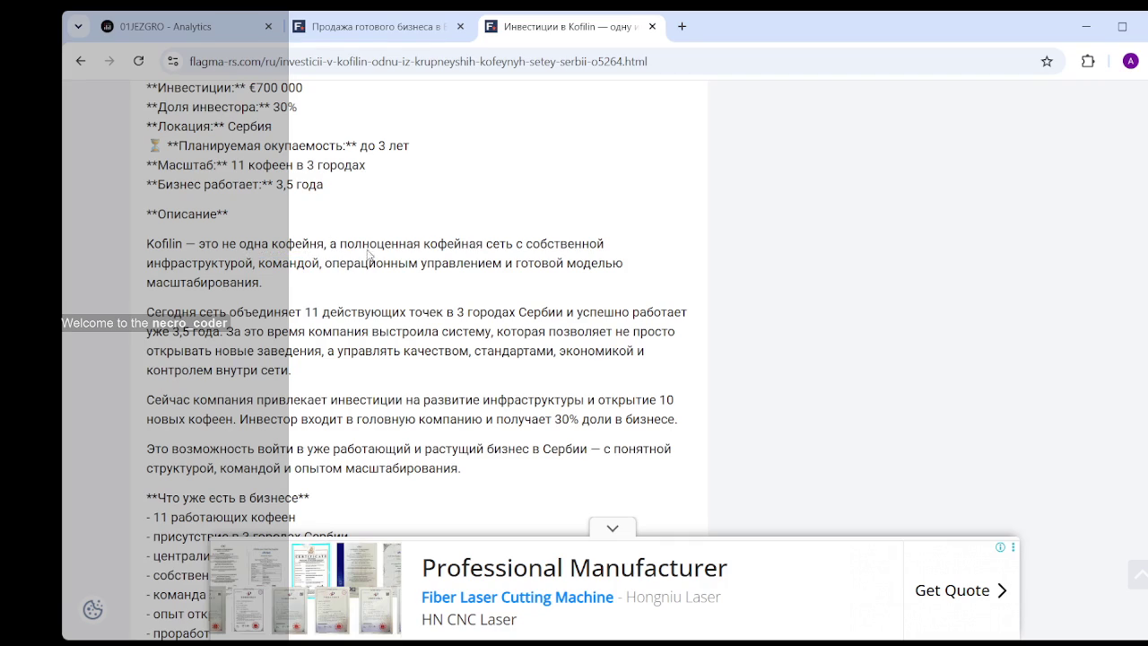
drag(330, 263, 507, 262)
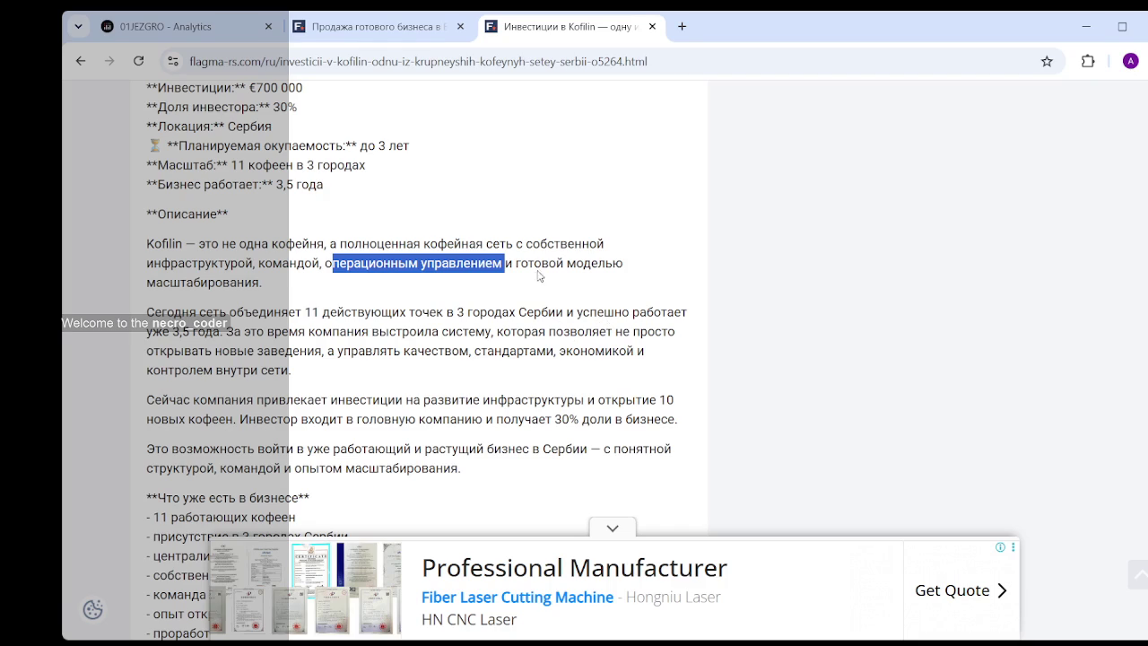
drag(517, 263, 357, 294)
click(357, 294)
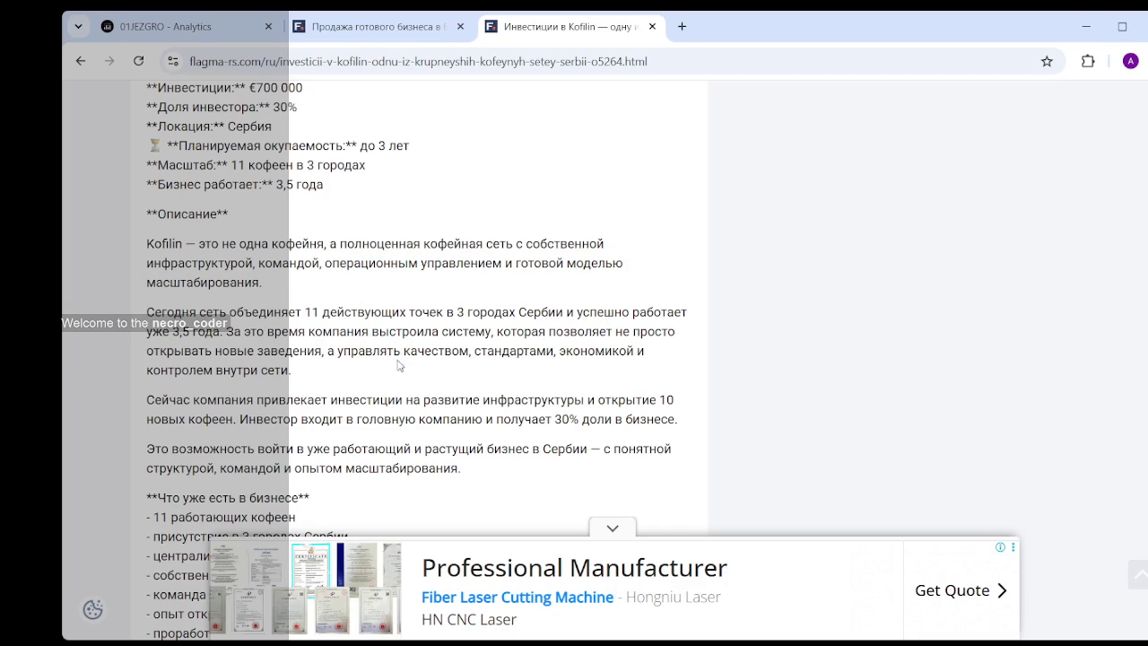
click(681, 26)
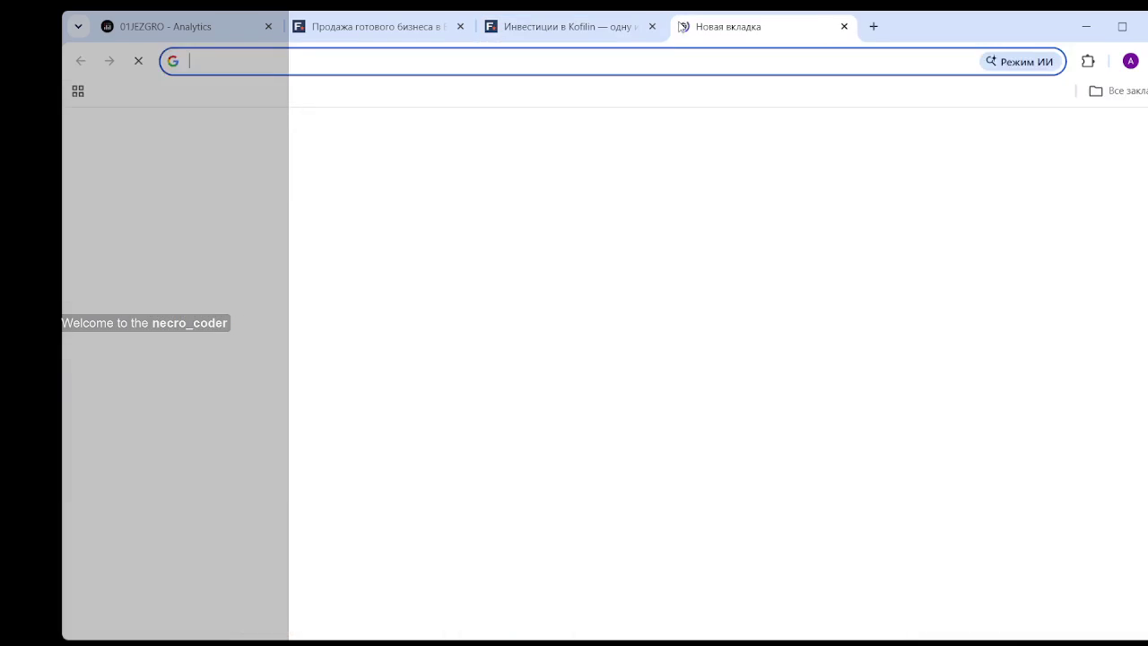
- Go to maps.google.com from the new tab's address bar
text(ьфзф)
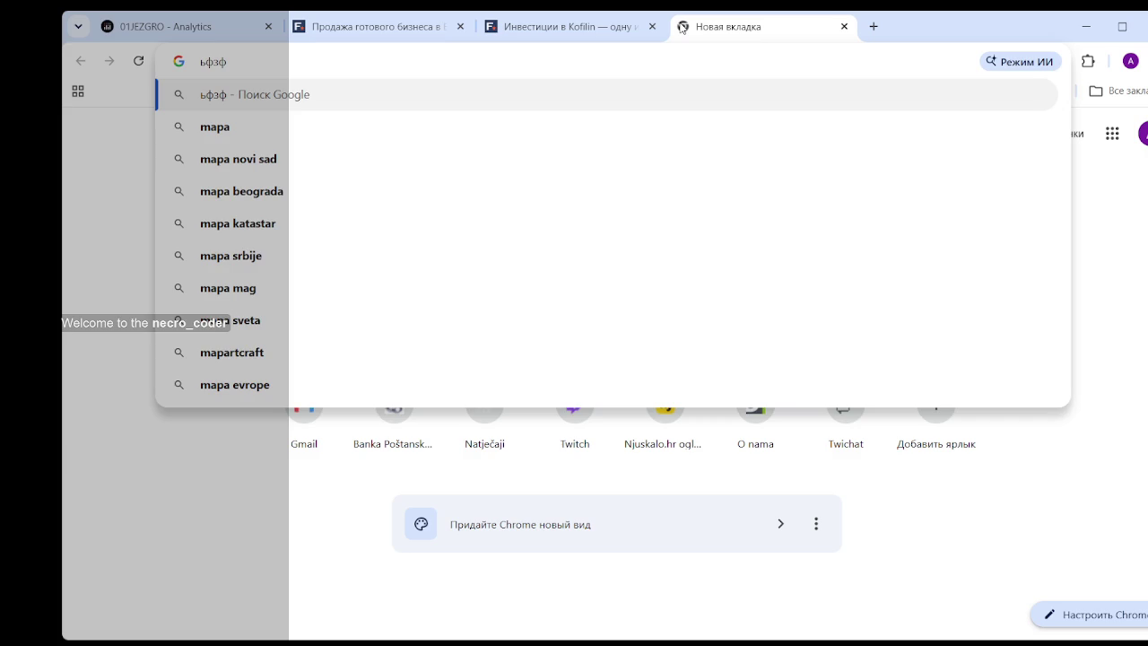
key(Escape)
text(ma)
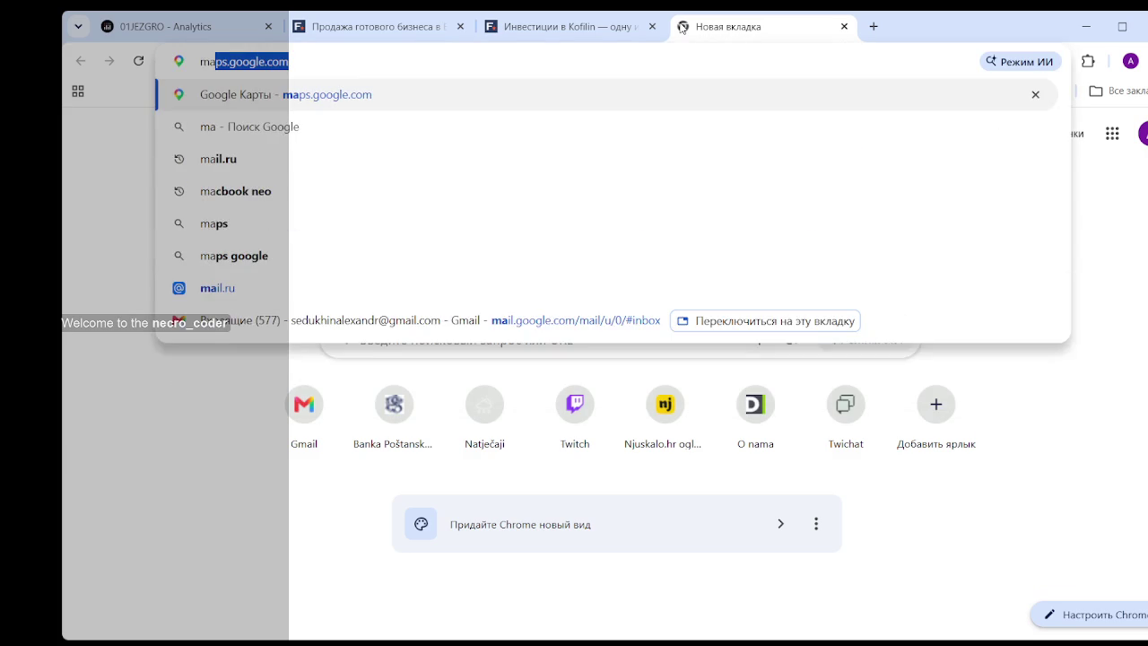
key(Return)
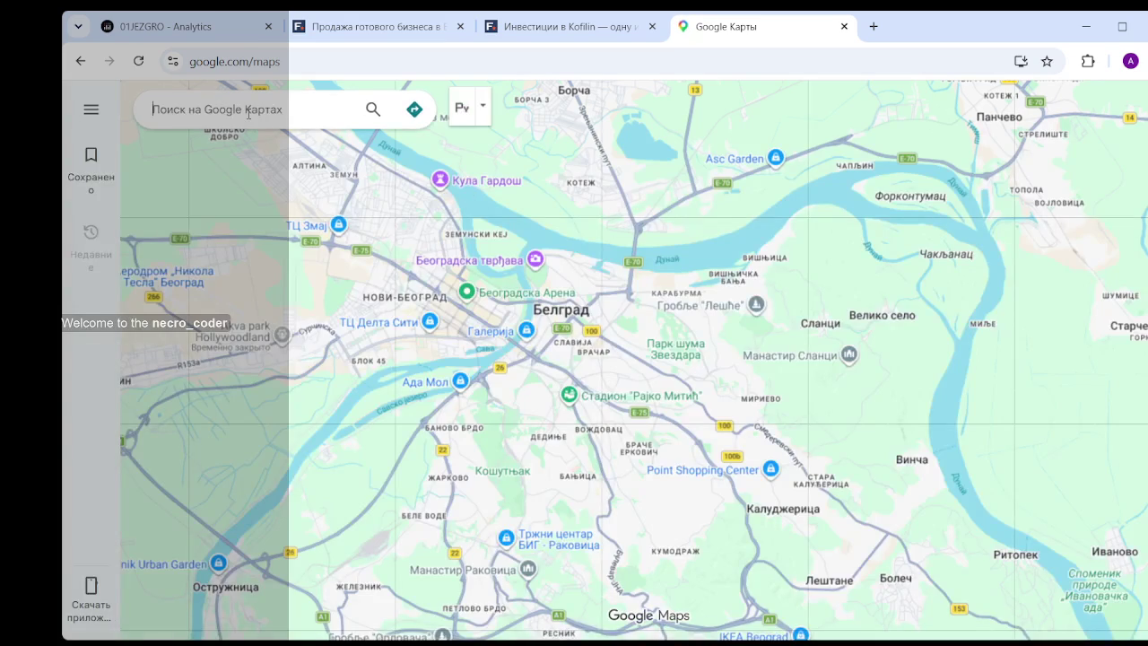
- Search Google Maps for 'кофилин'
text(rjab)
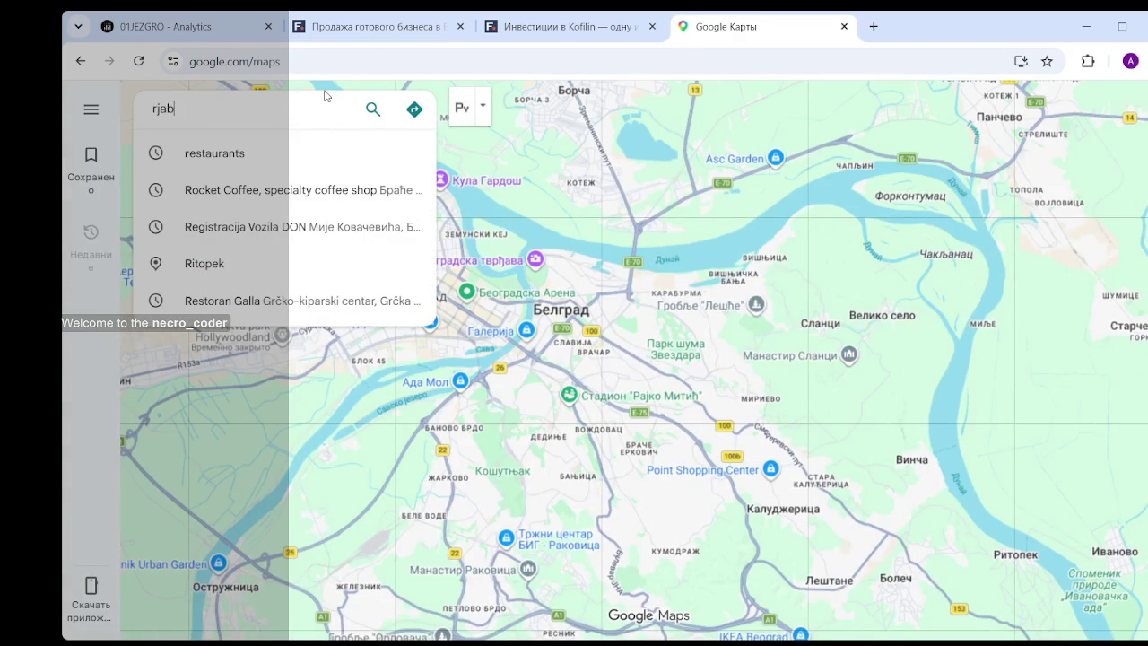
text(kb)
key(BackSpace)
key(BackSpace)
key(BackSpace)
key(BackSpace)
key(BackSpace)
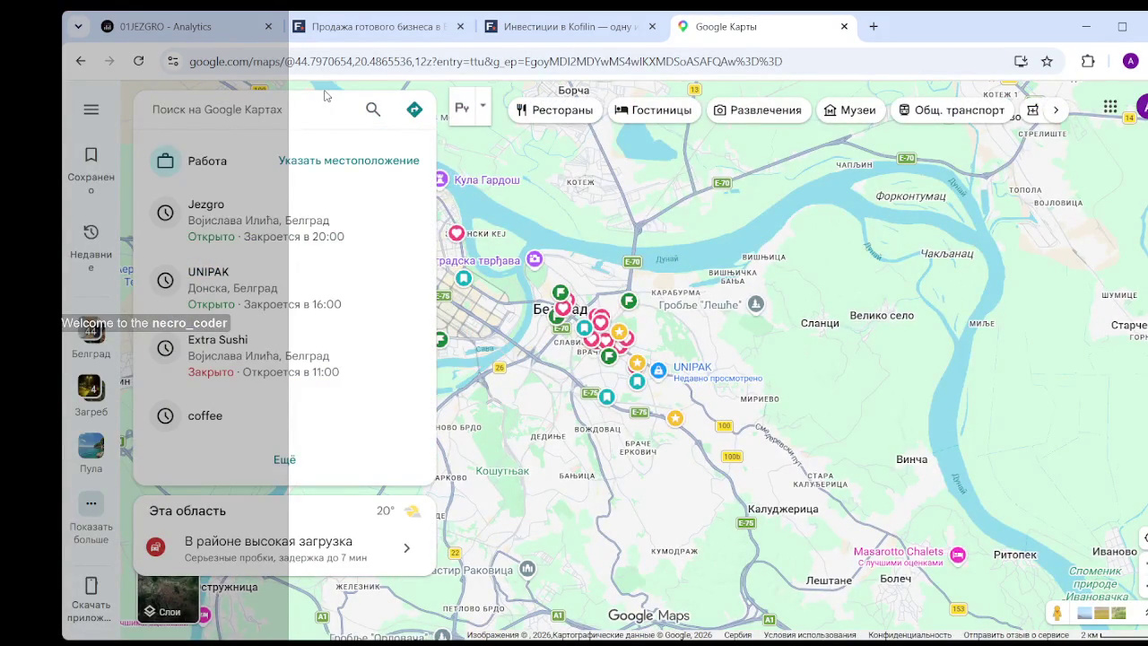
text(кофилин)
key(Return)
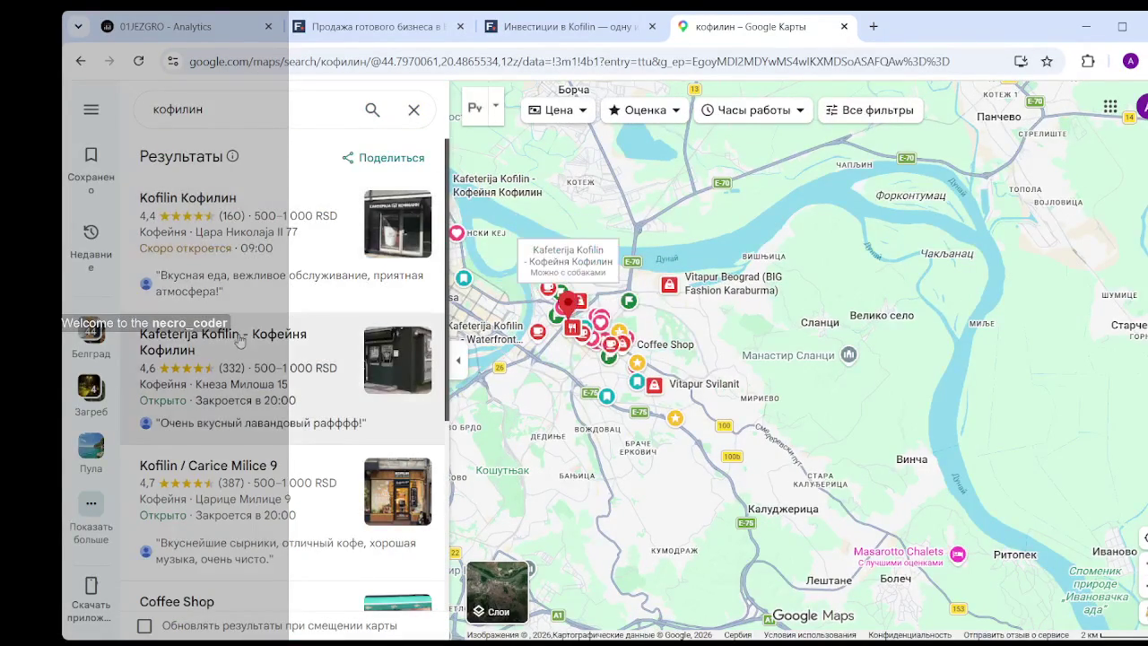
- Scroll through all Kofilin results and zoom the map into Dorćol near Цара Душана 29
scroll(243, 345, down, 2)
scroll(260, 359, down, 2)
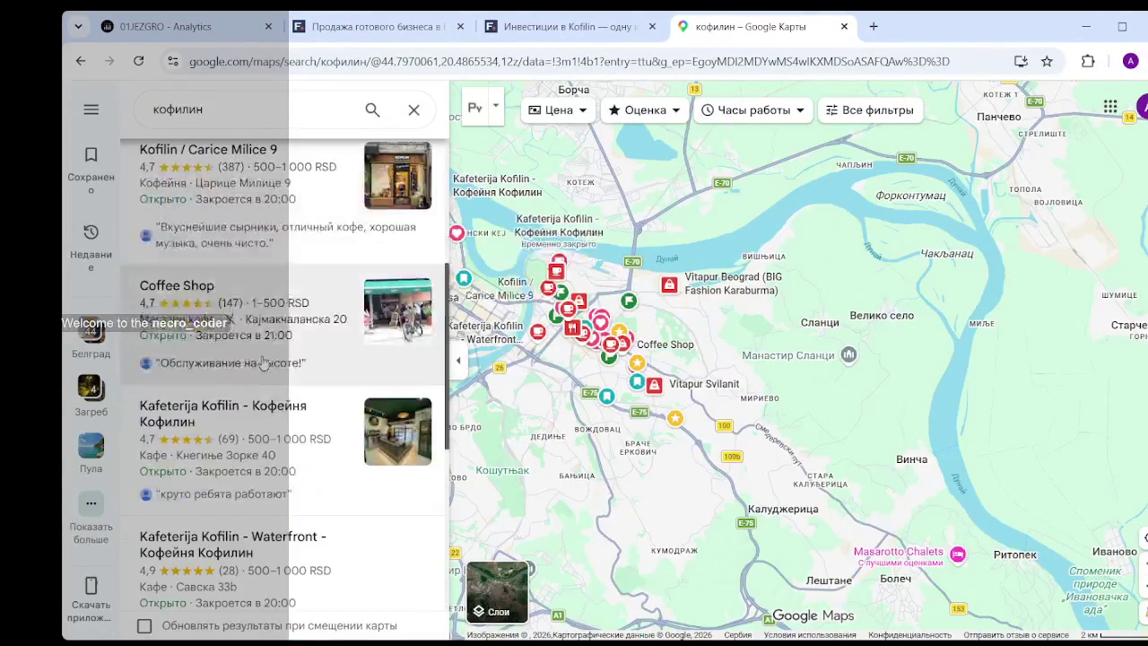
scroll(263, 367, down, 2)
scroll(263, 386, down, 1)
scroll(262, 403, down, 2)
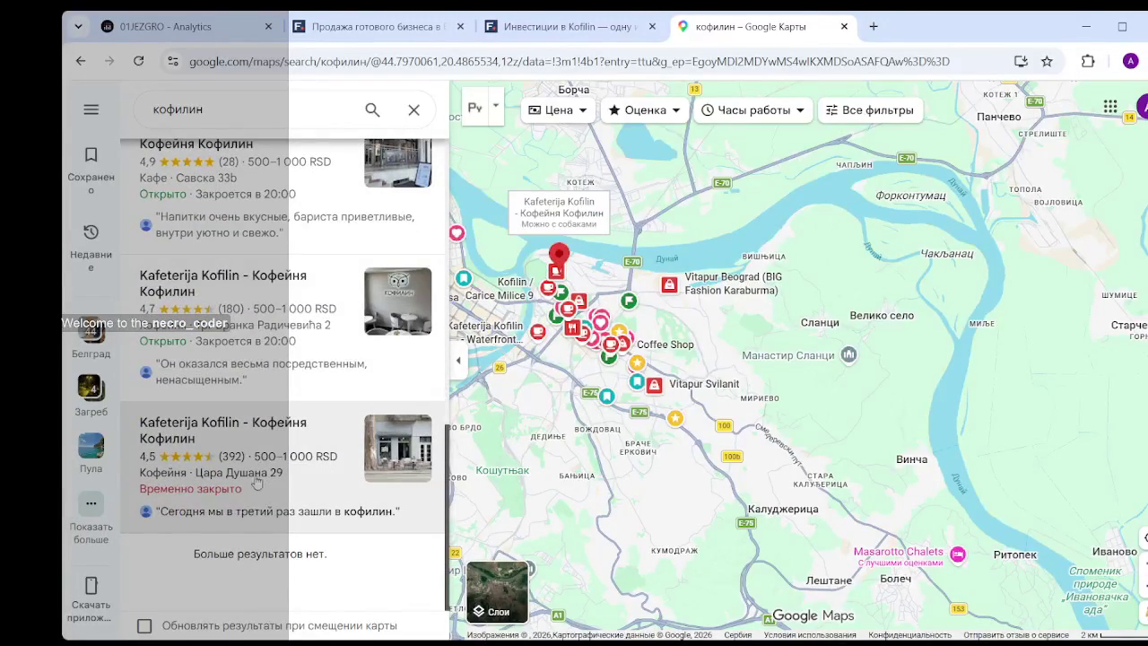
scroll(646, 283, up, 3)
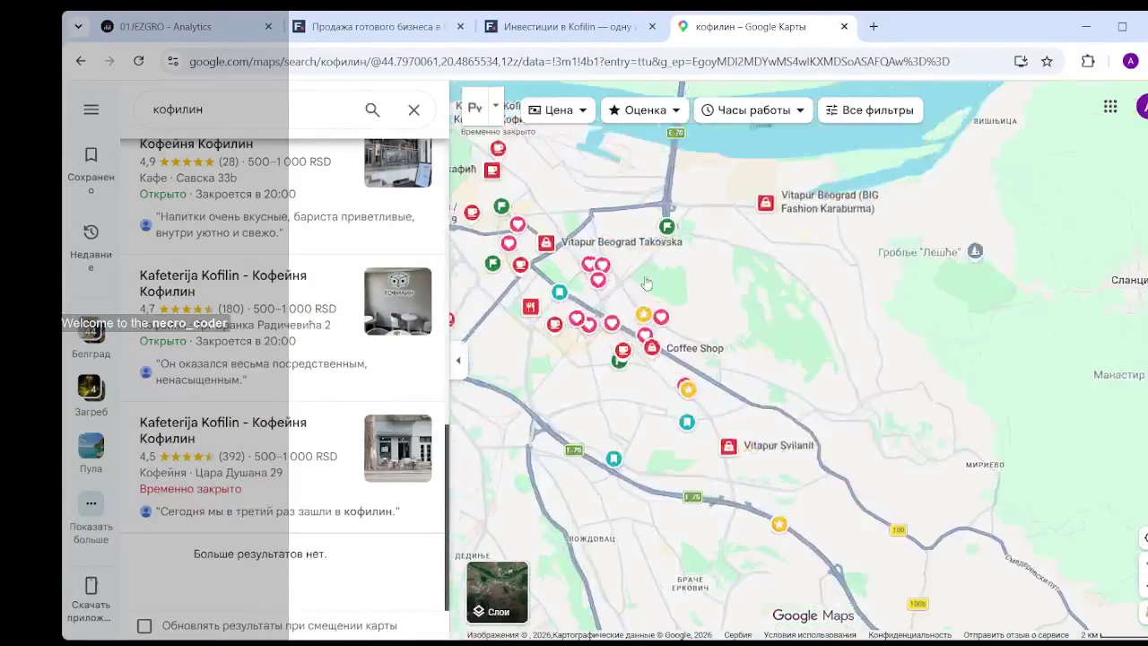
scroll(646, 283, up, 3)
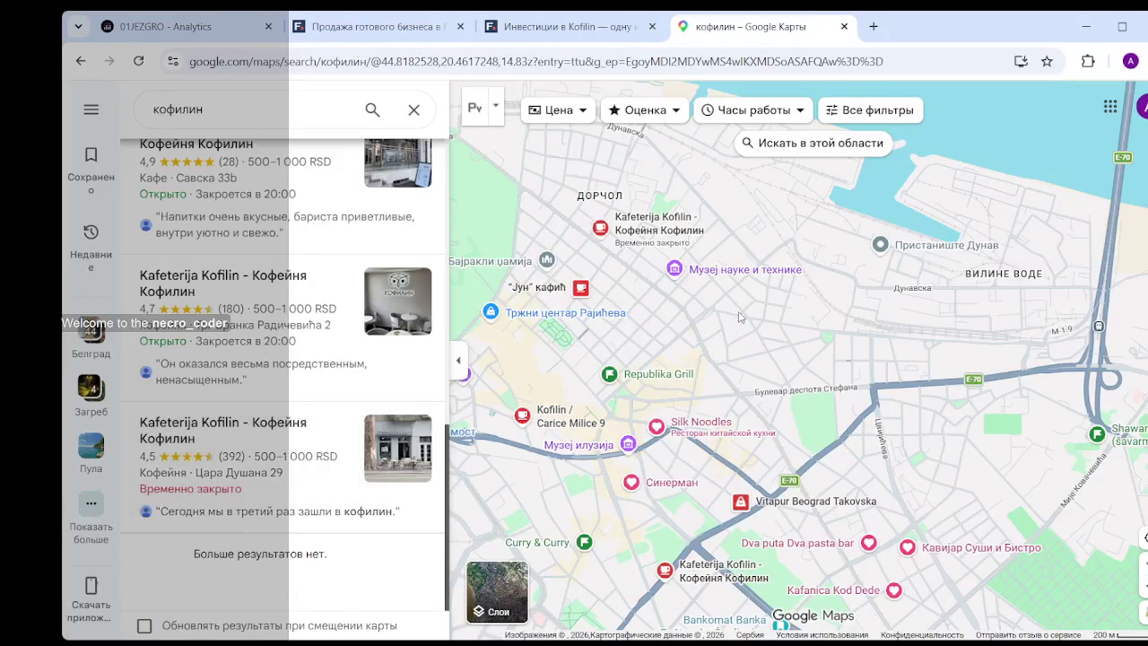
scroll(619, 314, up, 3)
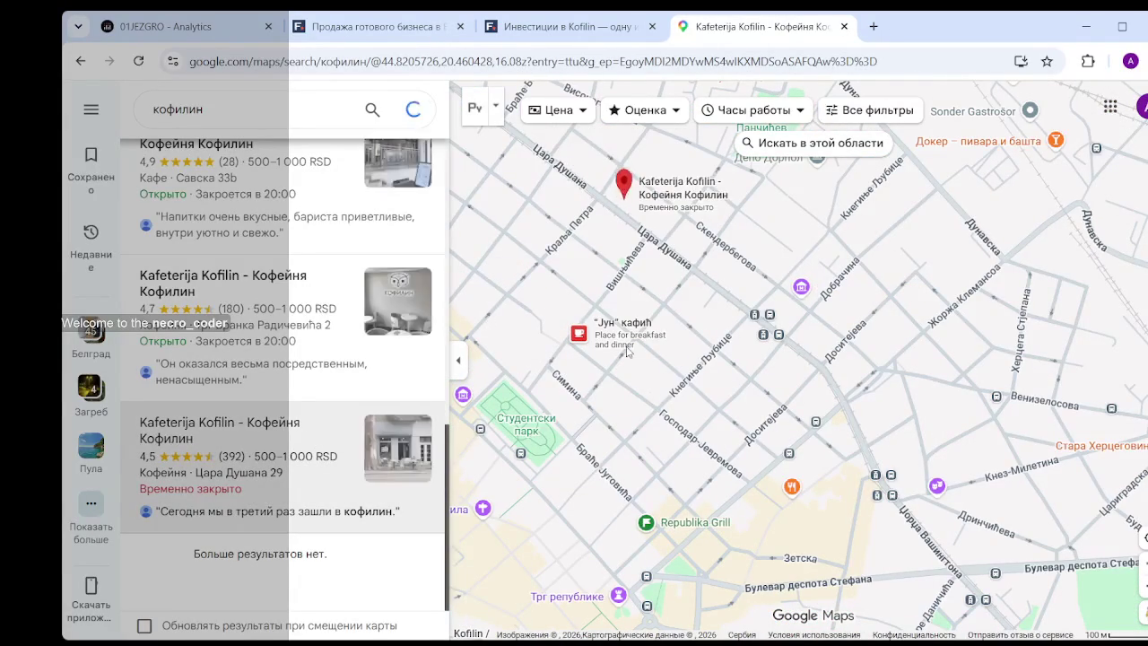
- Open the Cara Dušana 29 Kofilin café's details and confirm it is temporarily closed
click(266, 449)
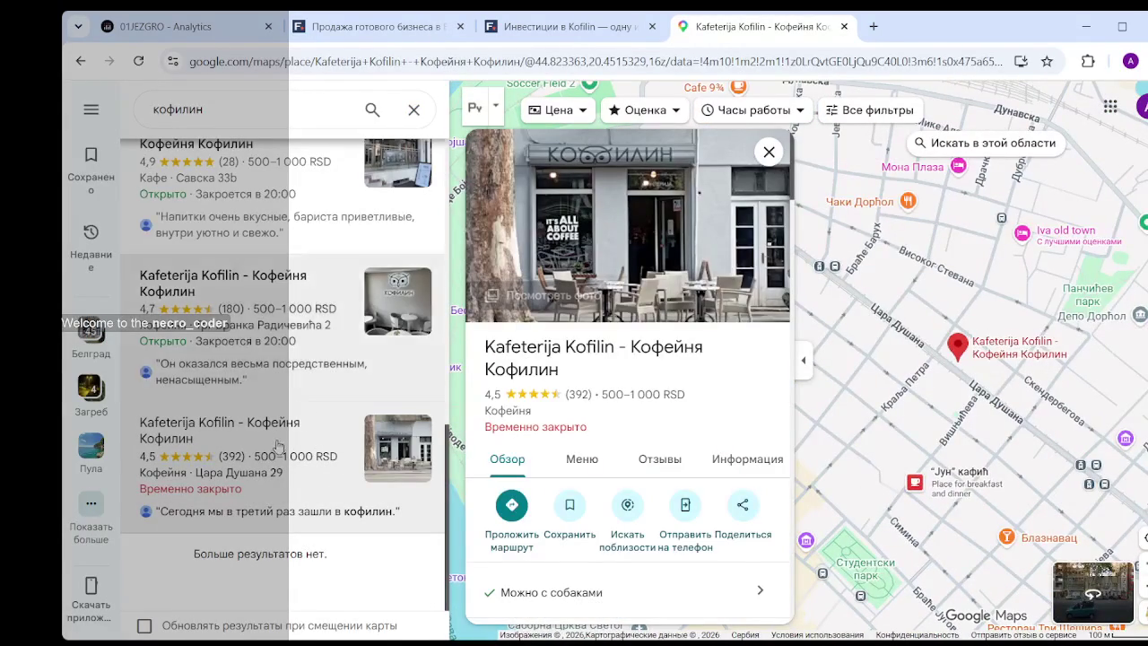
scroll(533, 427, down, 3)
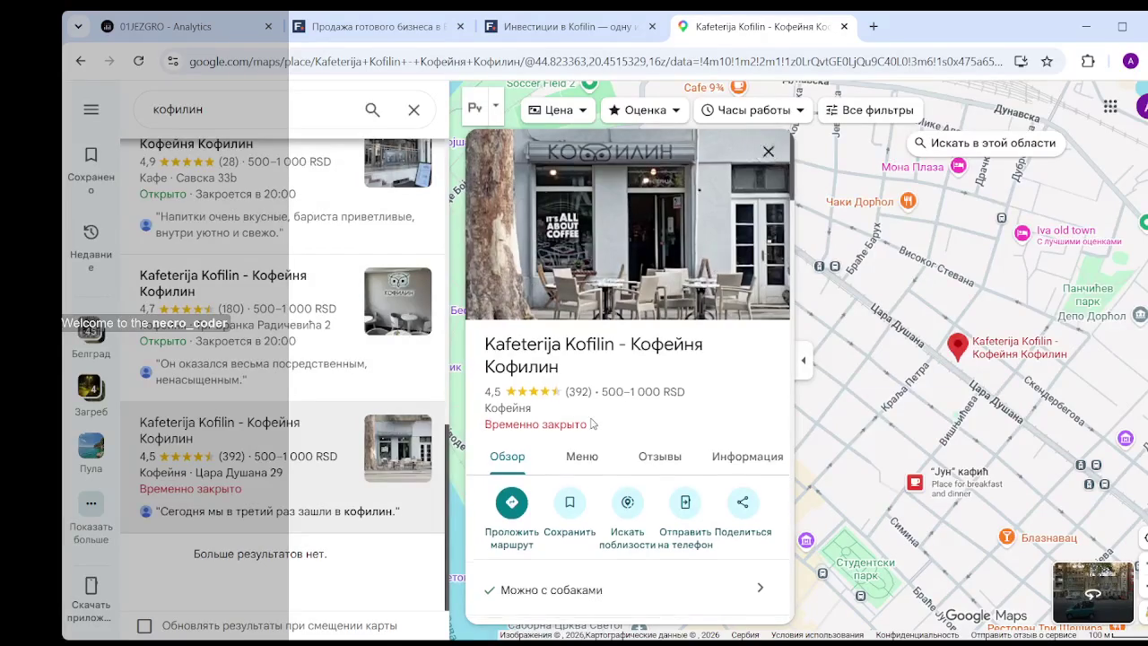
click(653, 446)
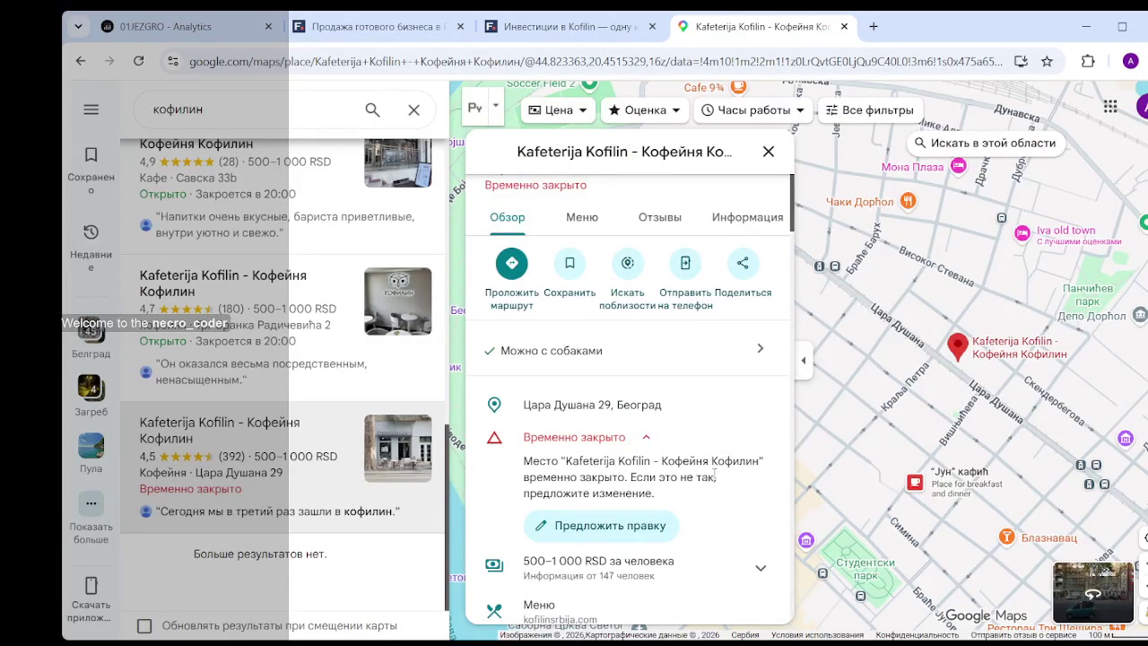
scroll(715, 472, down, 3)
scroll(550, 475, down, 1)
scroll(627, 444, up, 1)
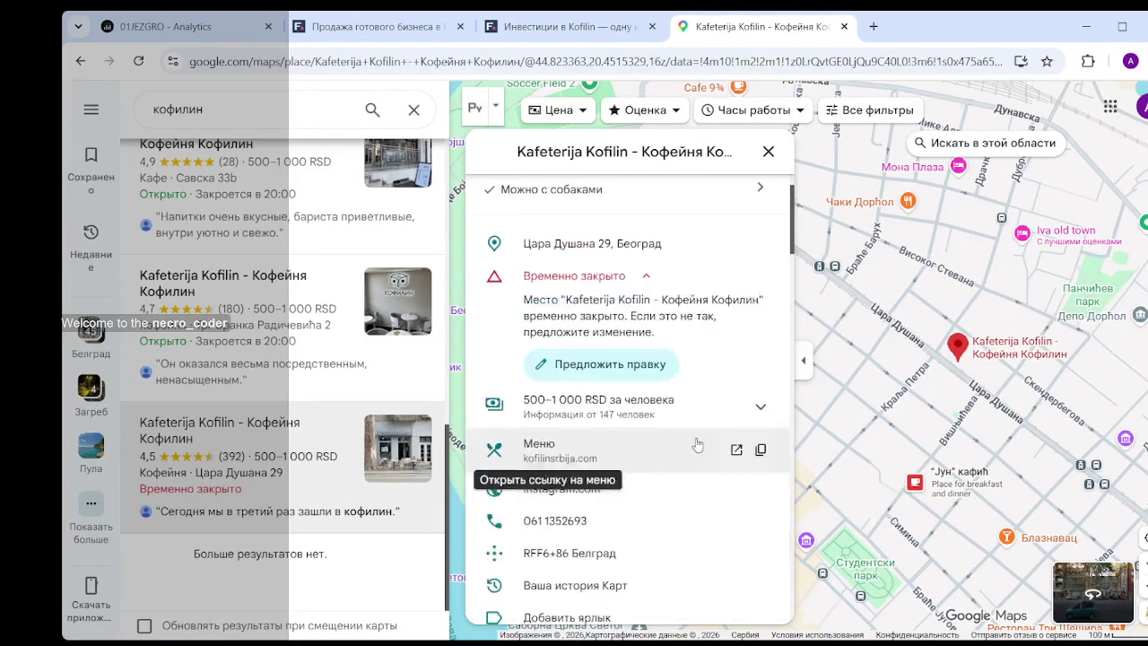
click(866, 378)
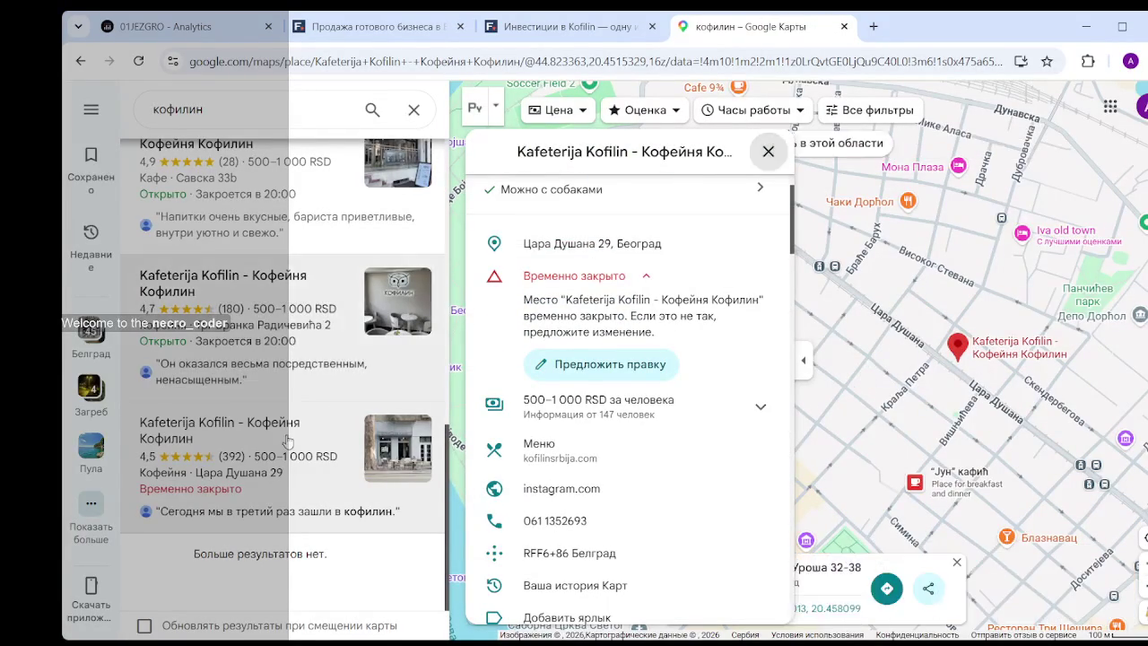
- Close the café details and scroll the кофилин results list back to the top
key(Escape)
scroll(283, 430, up, 2)
scroll(276, 419, up, 2)
scroll(273, 415, up, 1)
scroll(276, 398, up, 1)
scroll(281, 381, up, 1)
scroll(286, 356, up, 1)
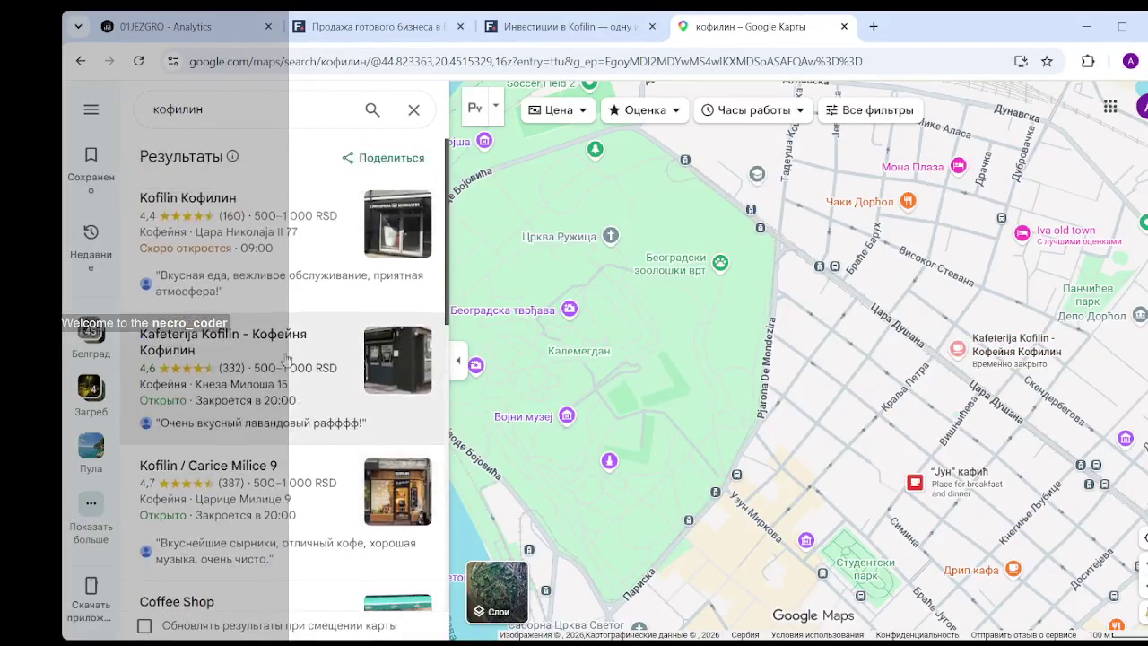
- Scroll the results and briefly view the Kafeterija Kofilin card
scroll(794, 408, down, 1)
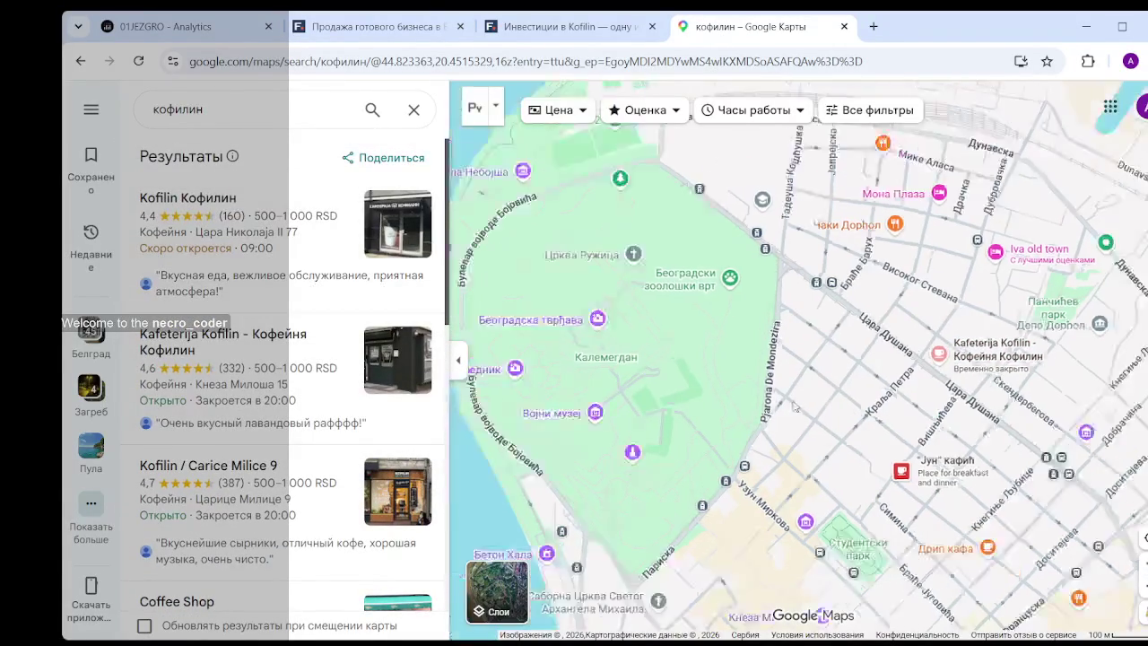
scroll(794, 403, down, 2)
scroll(803, 390, down, 2)
scroll(818, 364, down, 2)
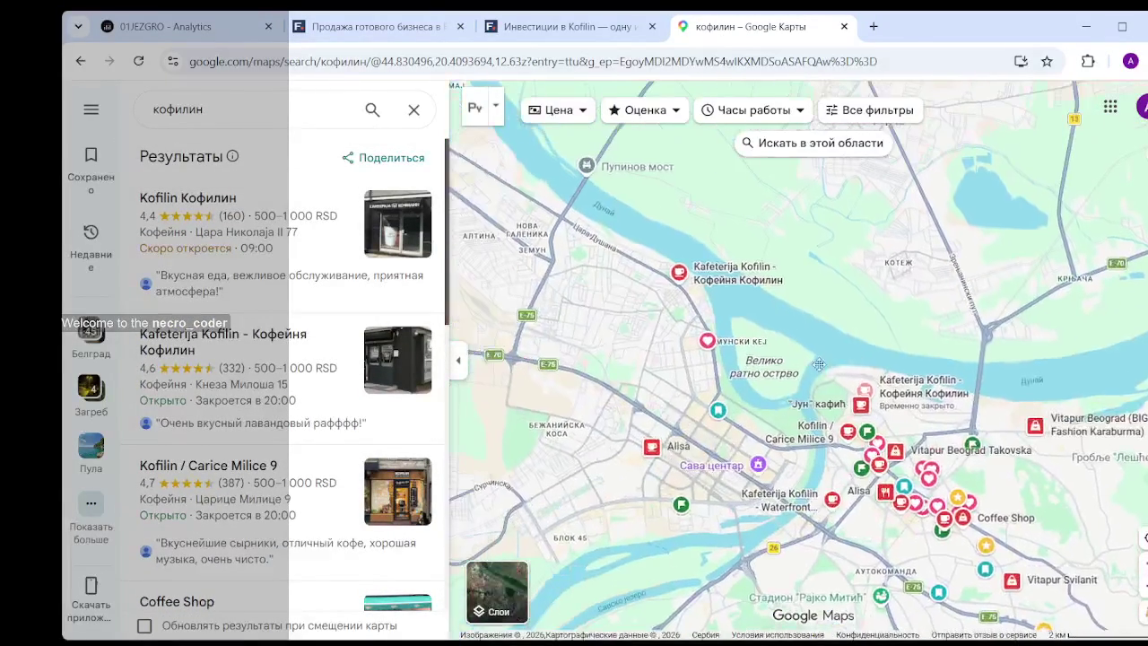
click(681, 278)
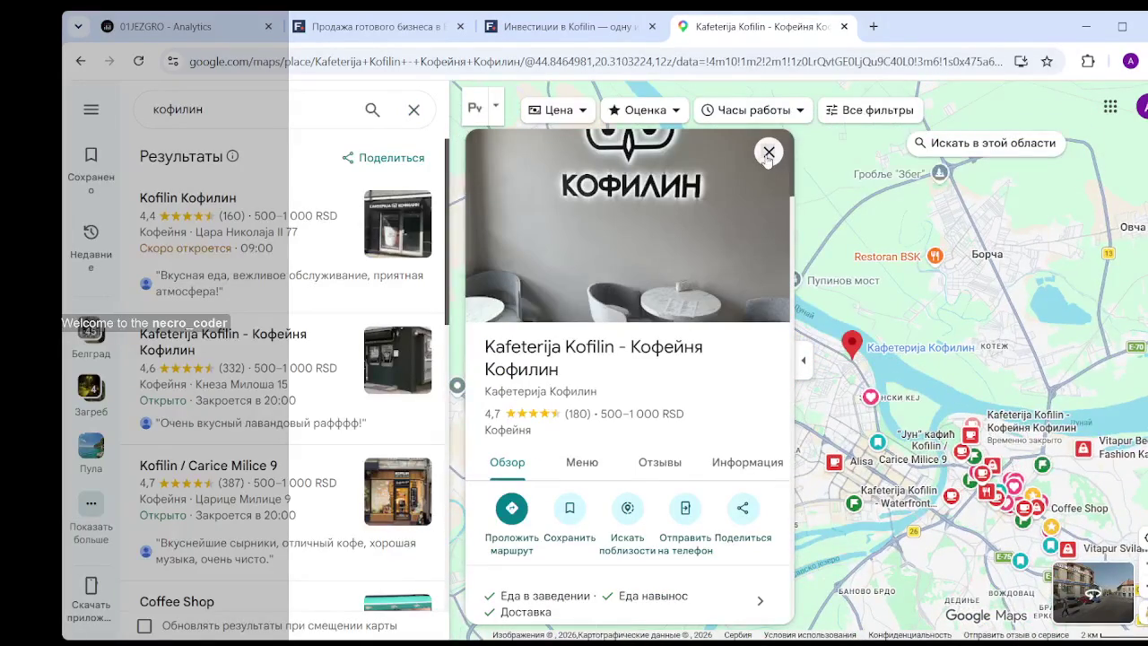
click(768, 153)
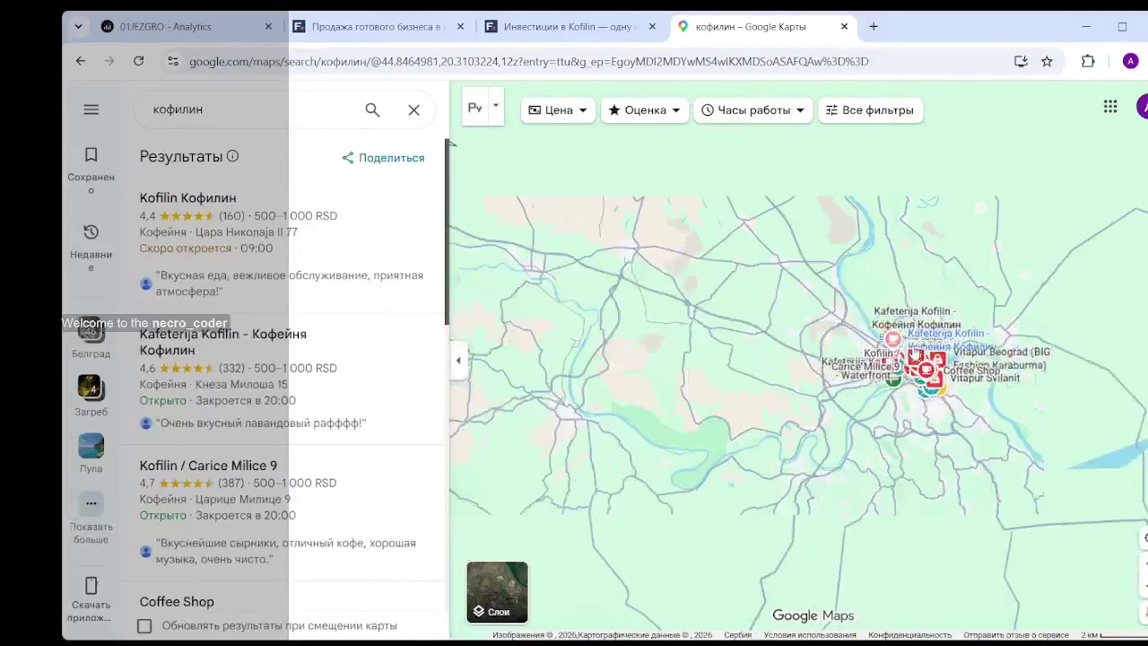
- Pan the map toward Novi Sad and rerun the кофилин search
drag(896, 134, 788, 328)
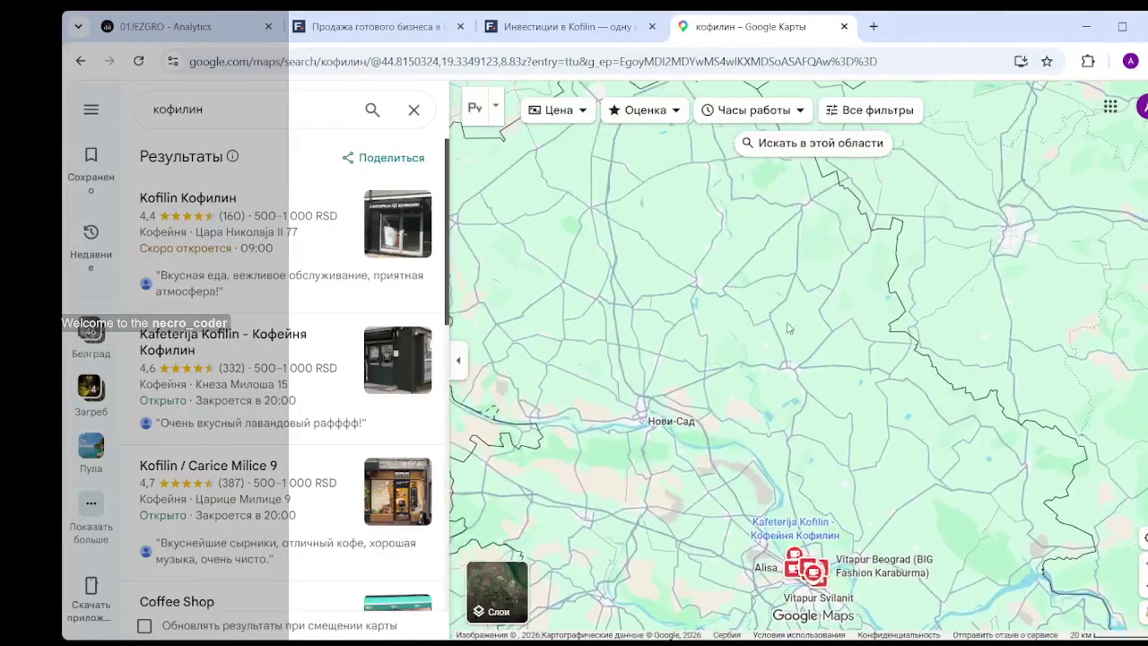
drag(730, 484, 848, 442)
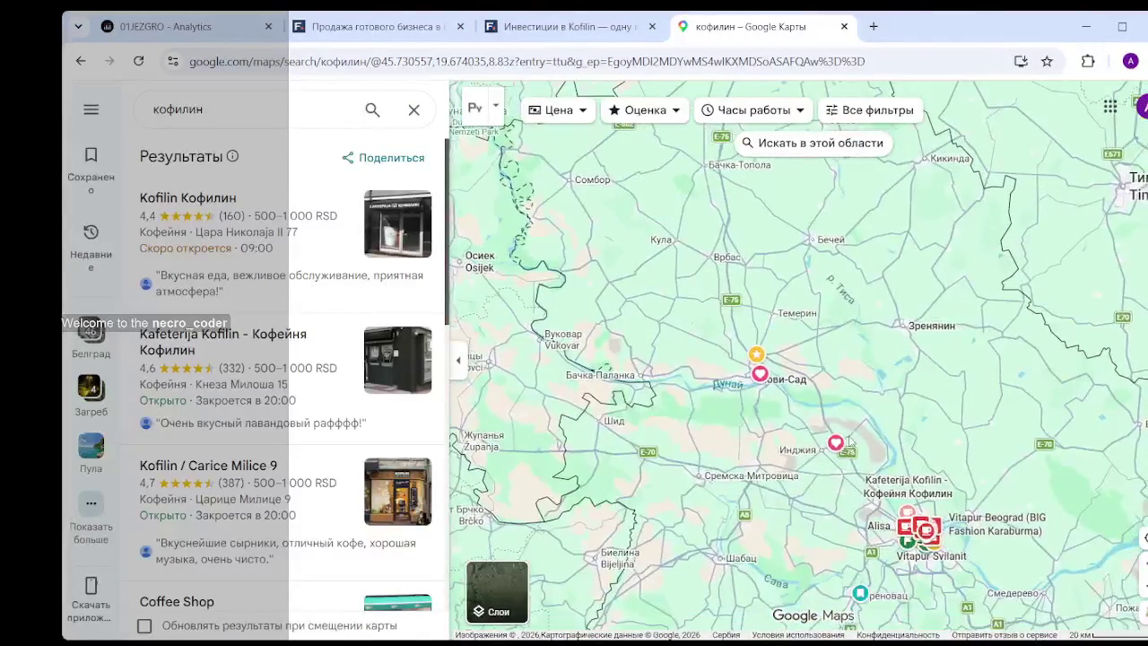
scroll(848, 442, up, 3)
drag(916, 421, 865, 335)
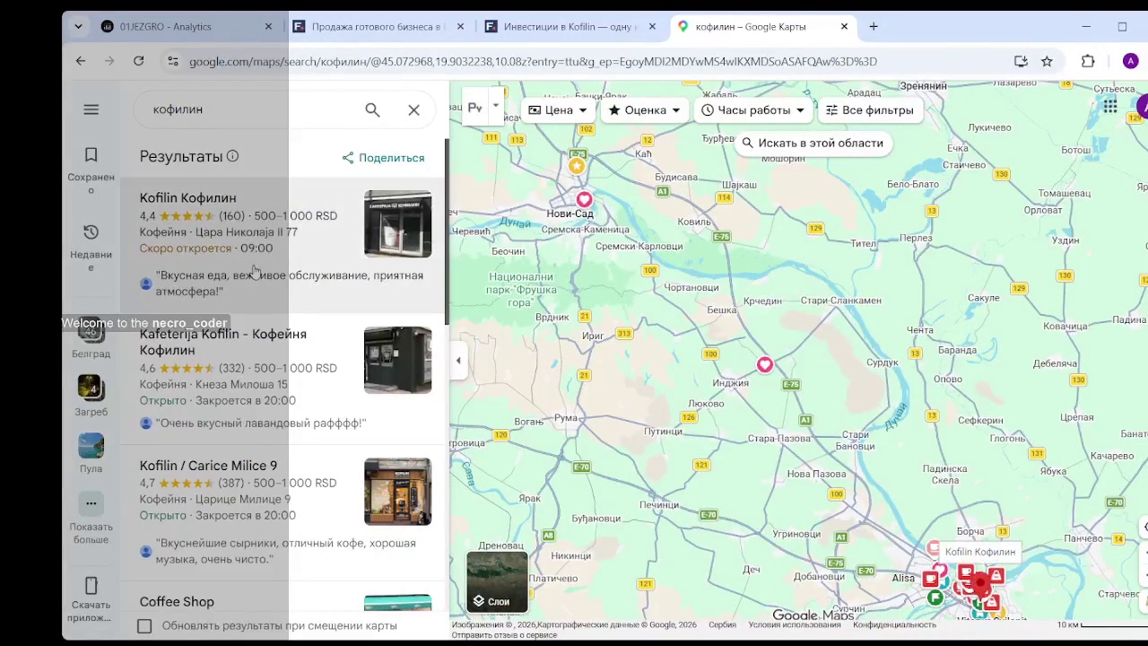
click(202, 109)
key(Return)
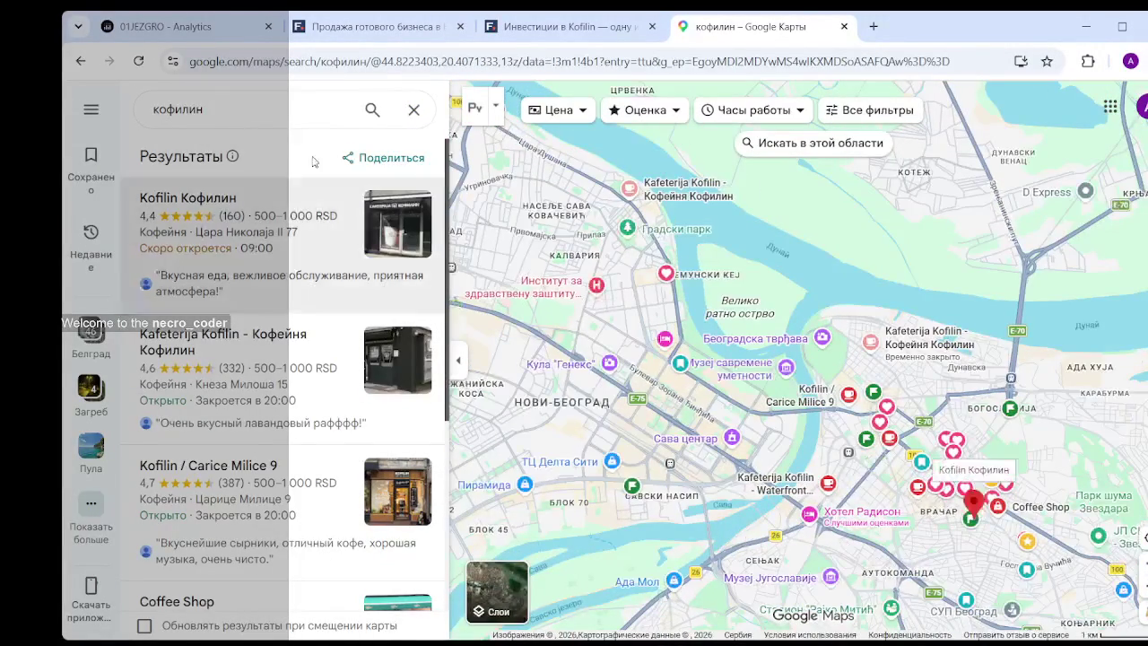
click(239, 106)
- Search Maps for 'кофилин сербия' and look through the results
text(ербия)
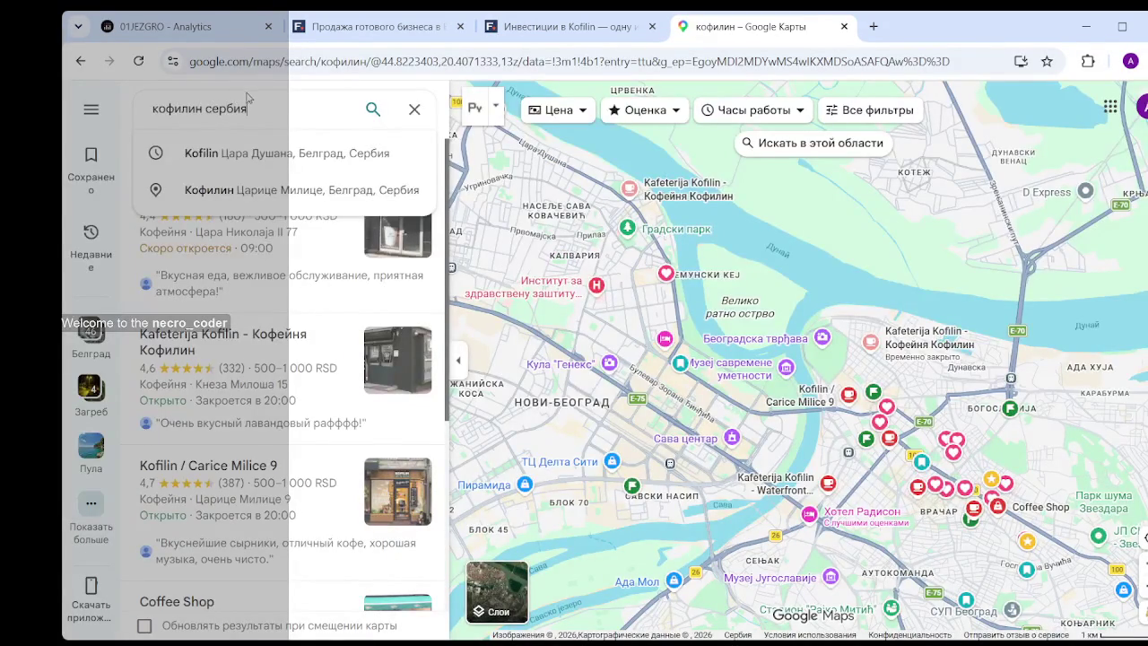
key(Return)
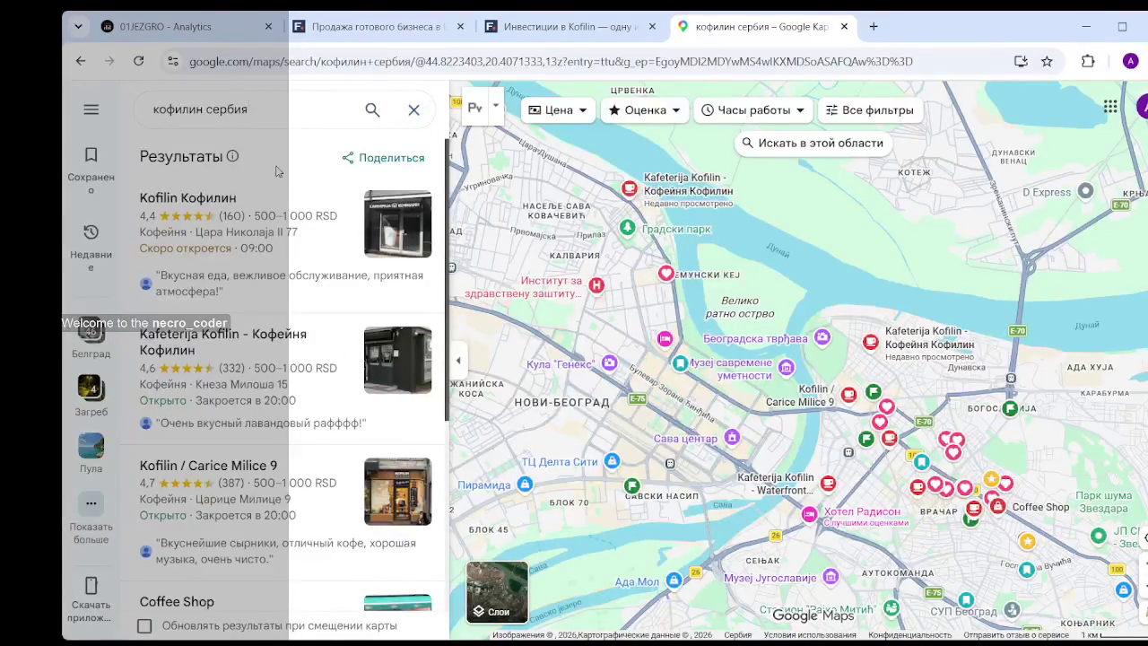
scroll(728, 364, down, 5)
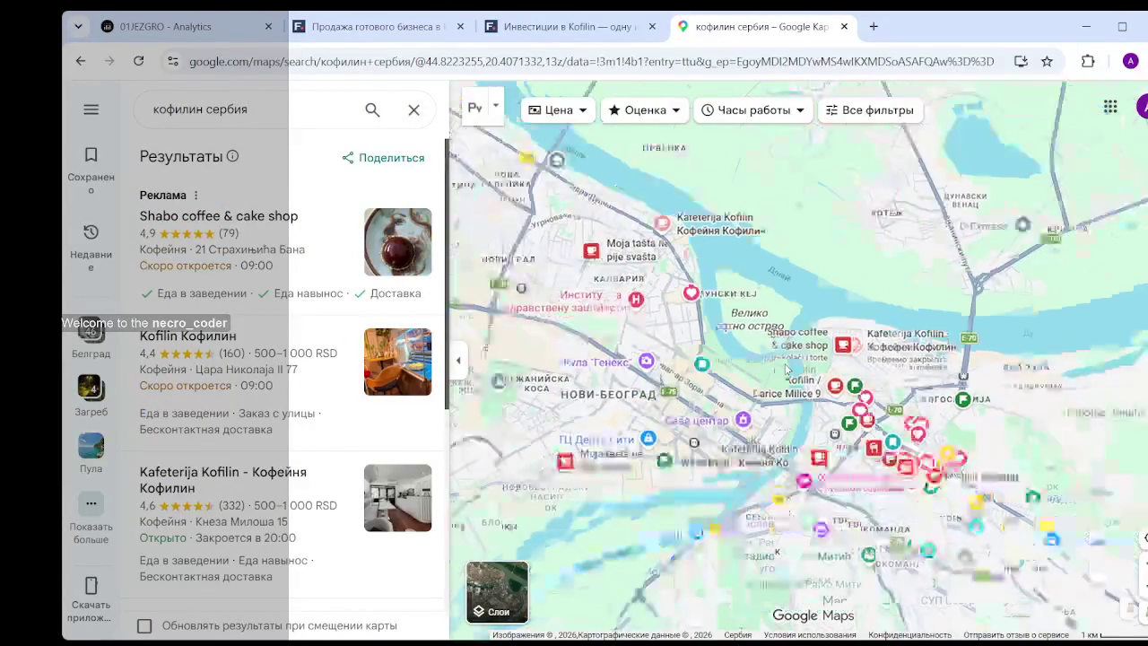
scroll(728, 363, down, 3)
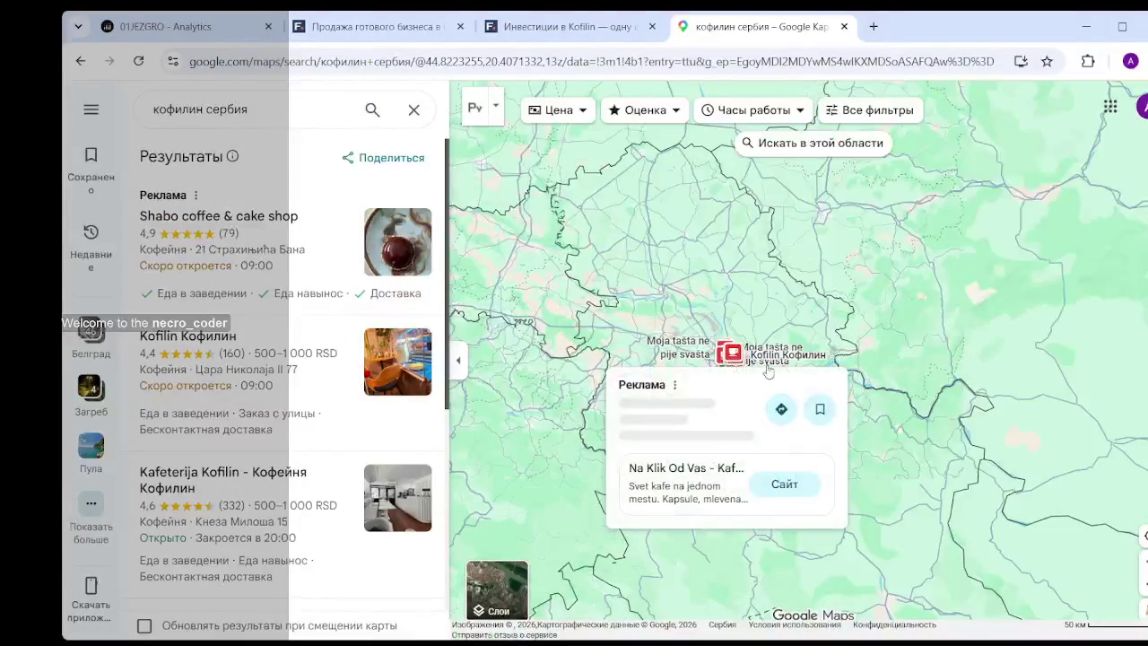
scroll(709, 350, down, 3)
scroll(708, 359, up, 2)
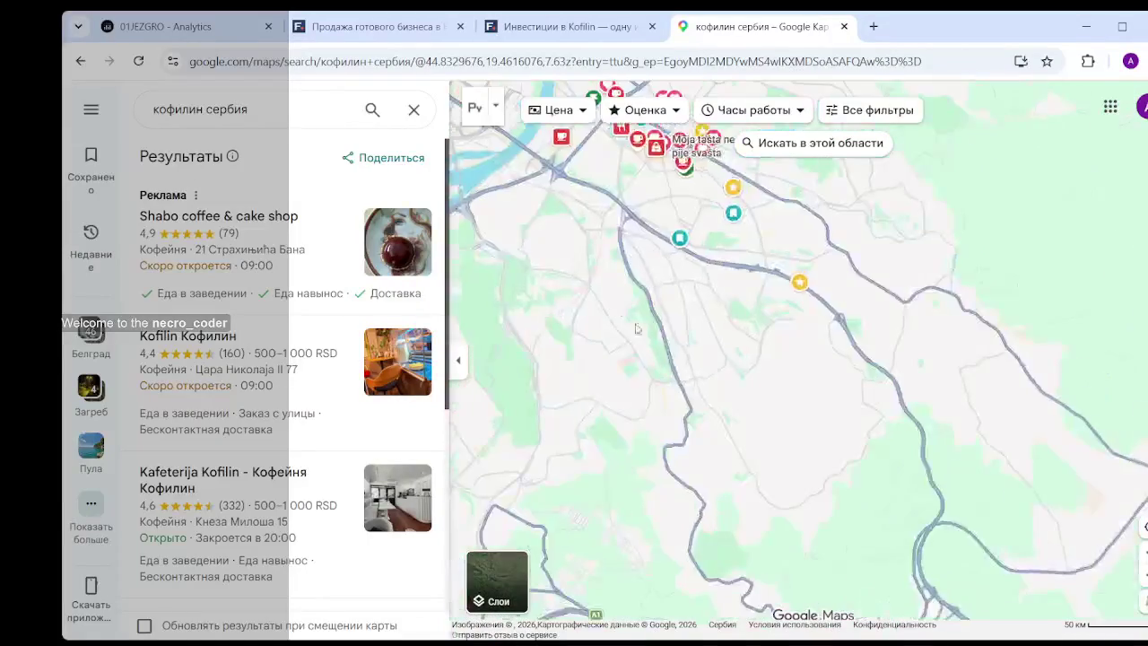
scroll(807, 421, up, 2)
scroll(861, 471, up, 2)
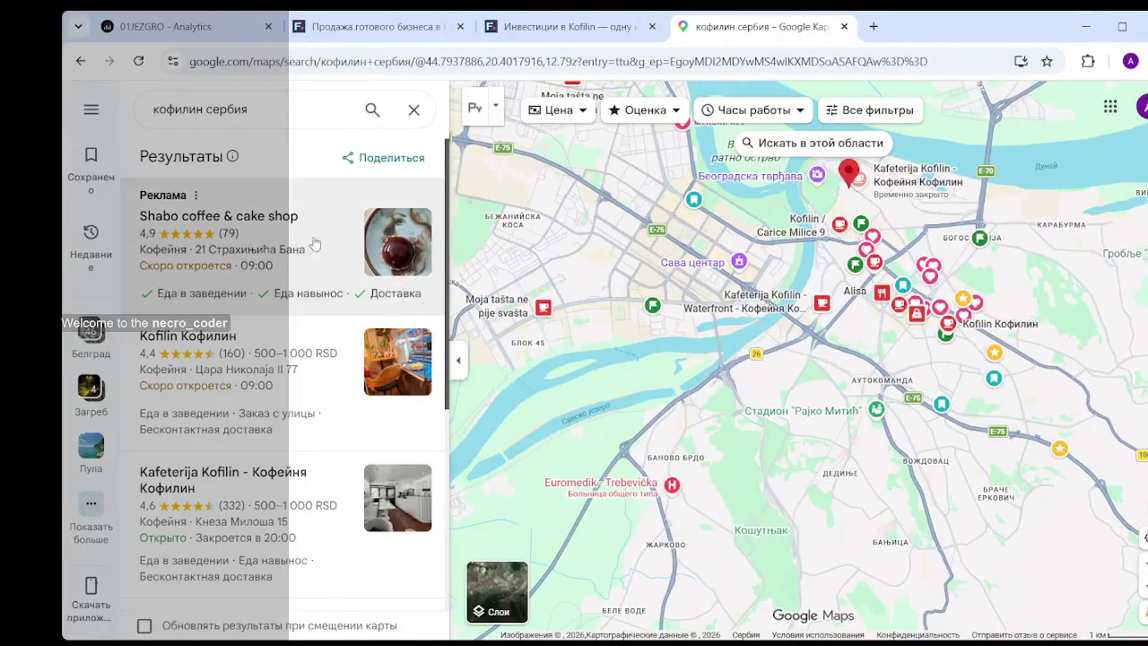
- Replace the query with 'kofilin' and scroll the results to the end
drag(266, 109, 151, 108)
text(k)
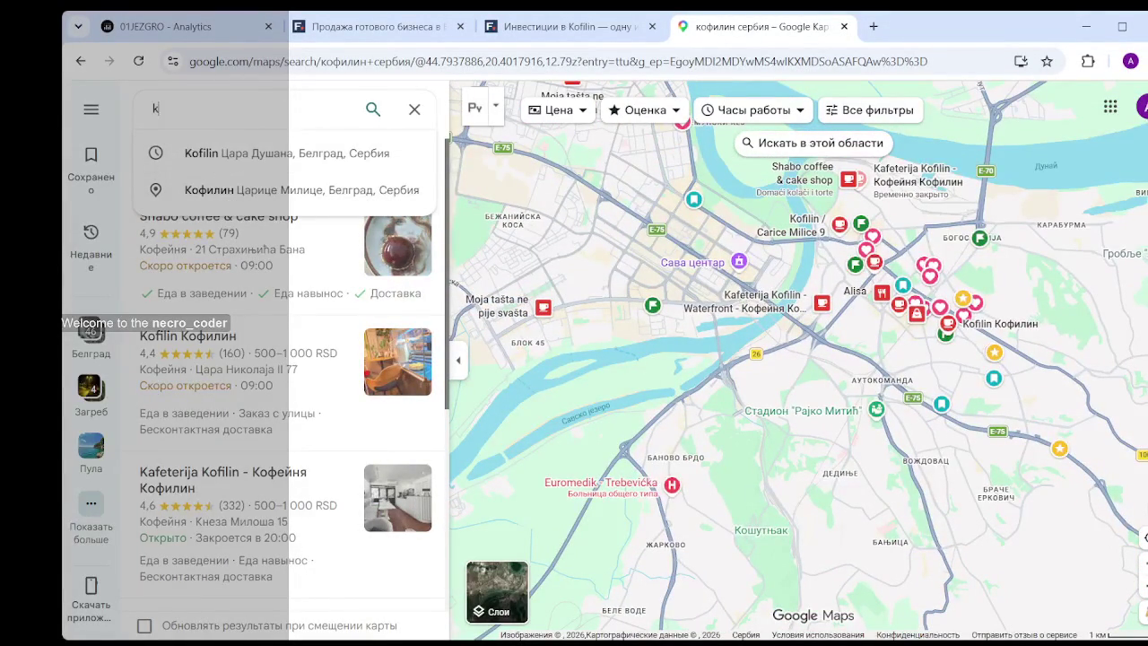
text(ofilin)
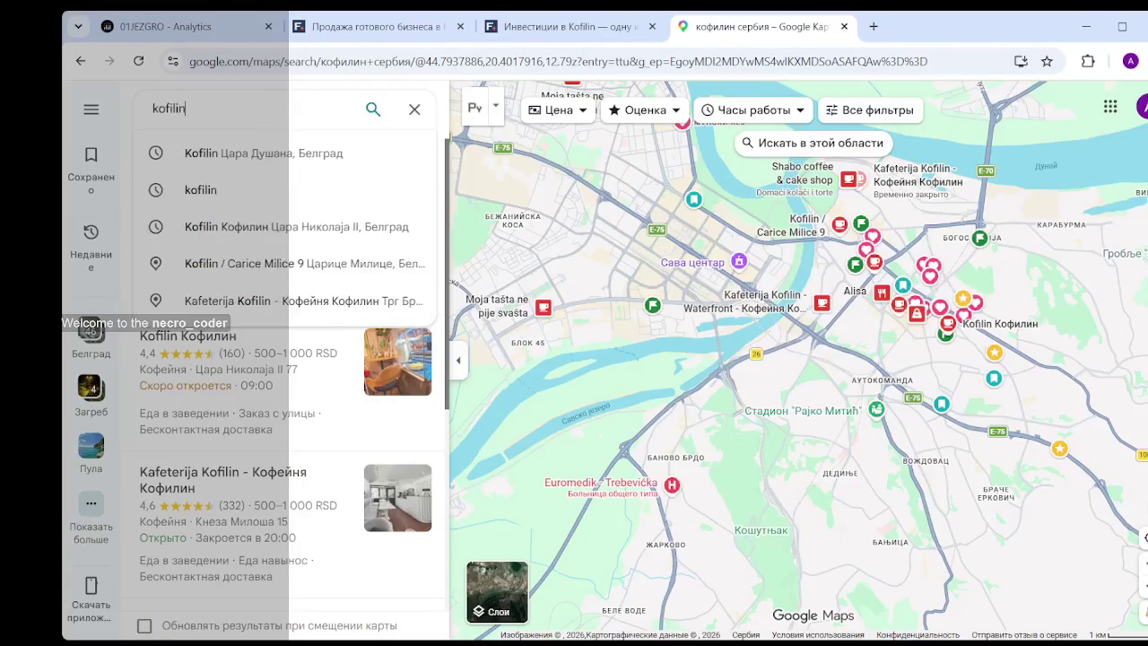
key(Return)
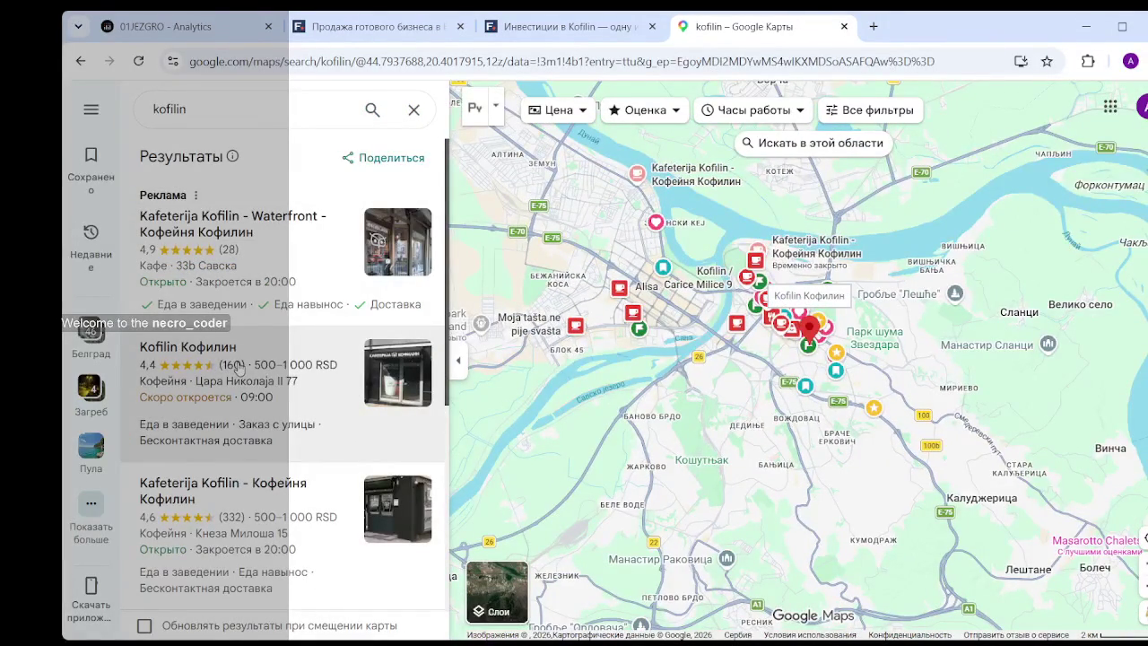
scroll(238, 372, down, 1)
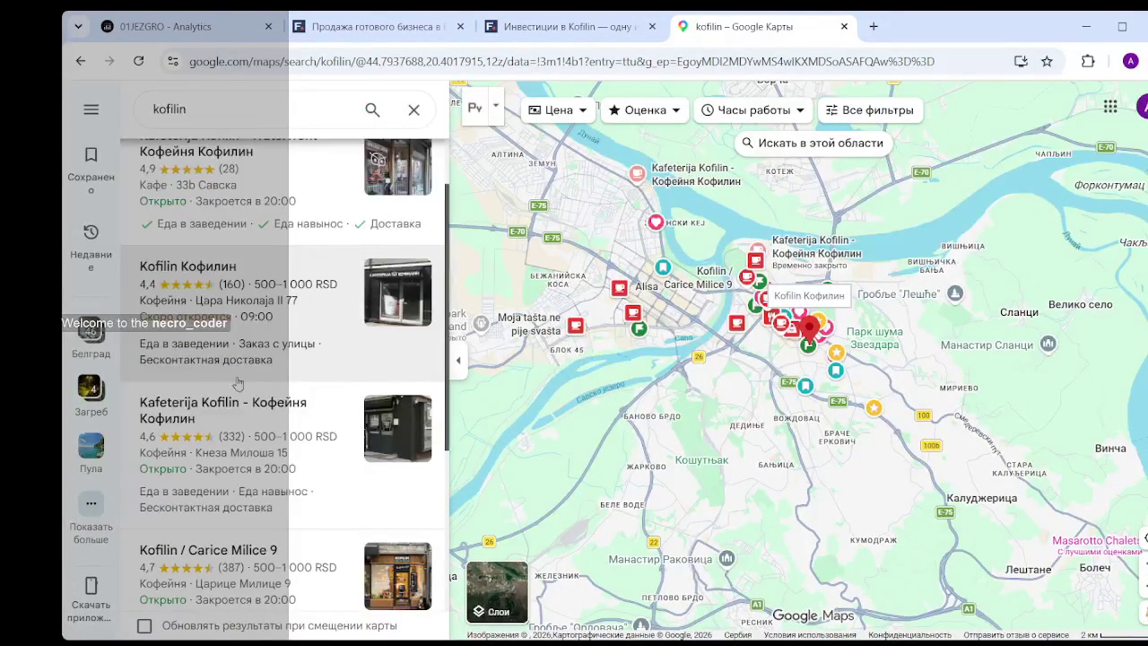
scroll(244, 412, down, 1)
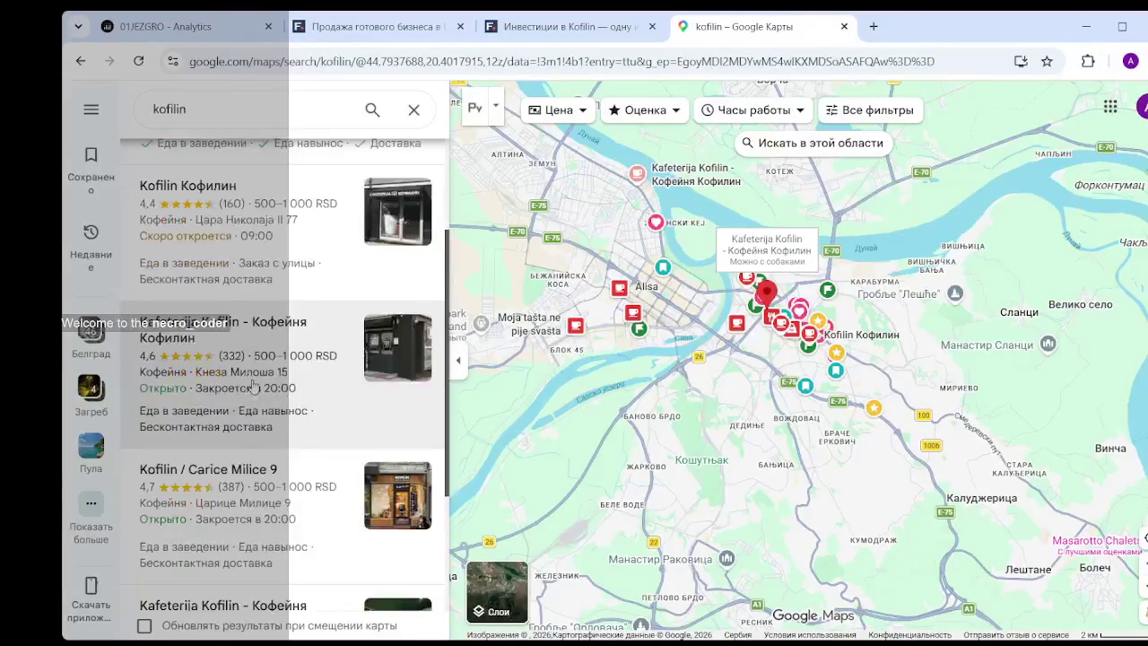
scroll(243, 430, down, 1)
scroll(244, 432, down, 1)
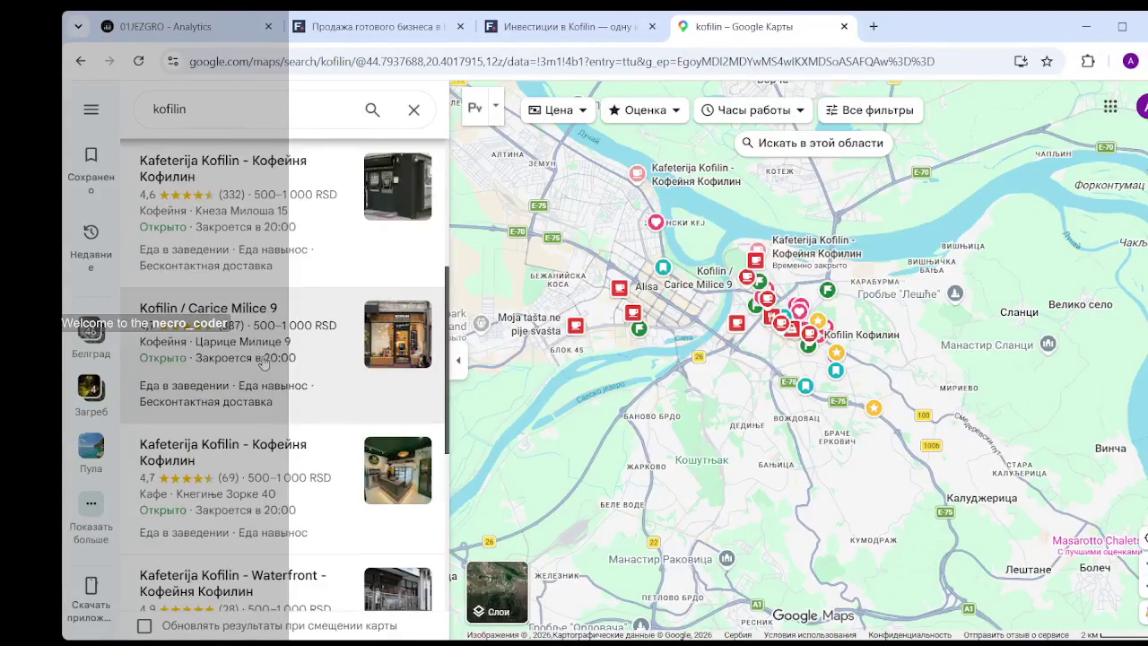
scroll(249, 456, down, 1)
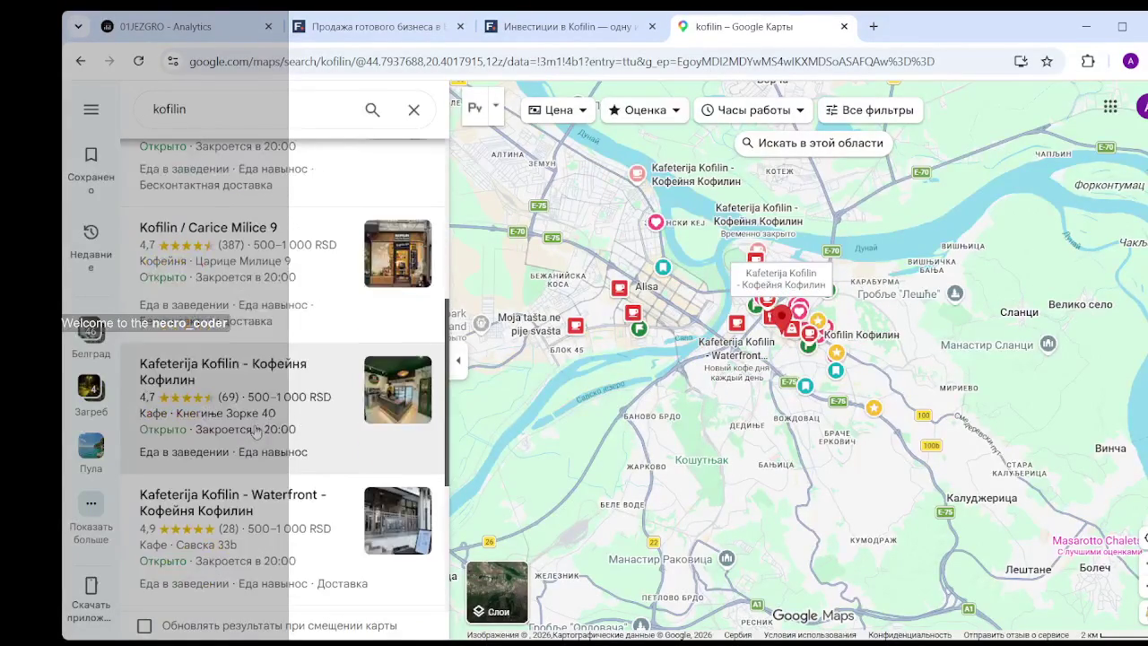
scroll(254, 453, down, 1)
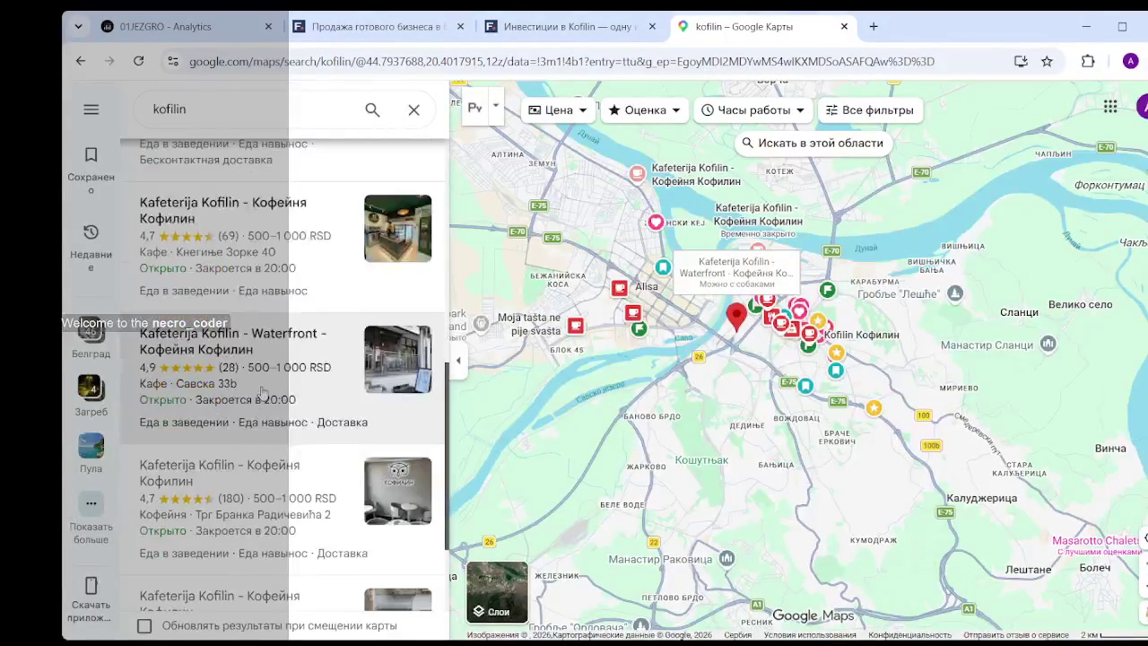
scroll(251, 474, down, 1)
scroll(252, 476, down, 1)
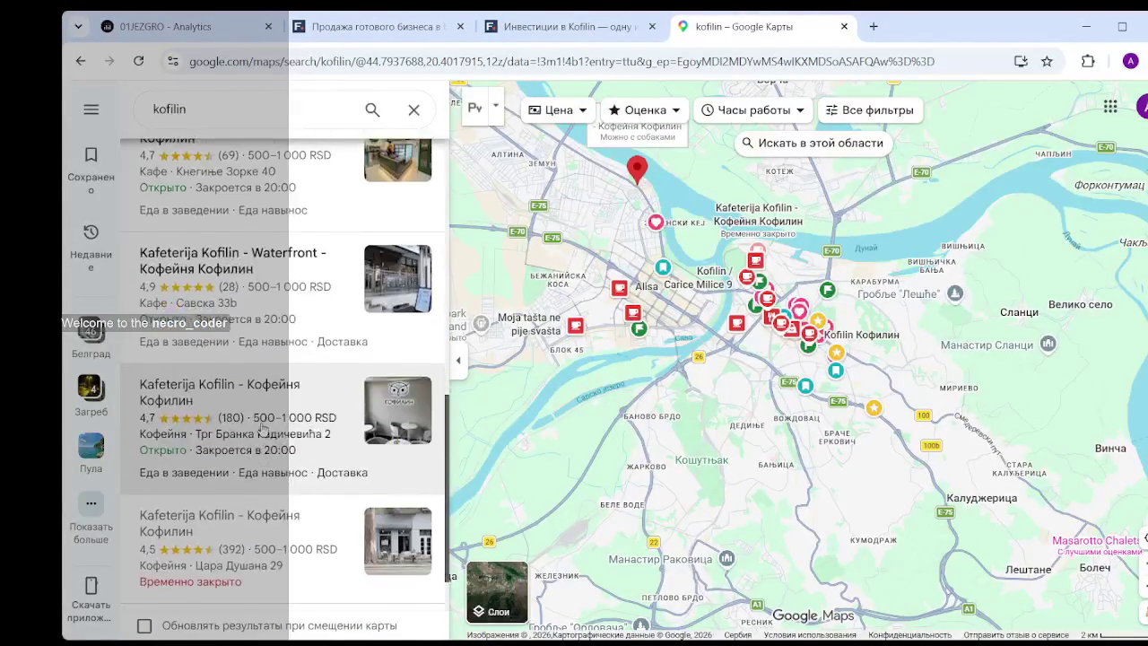
scroll(256, 475, down, 1)
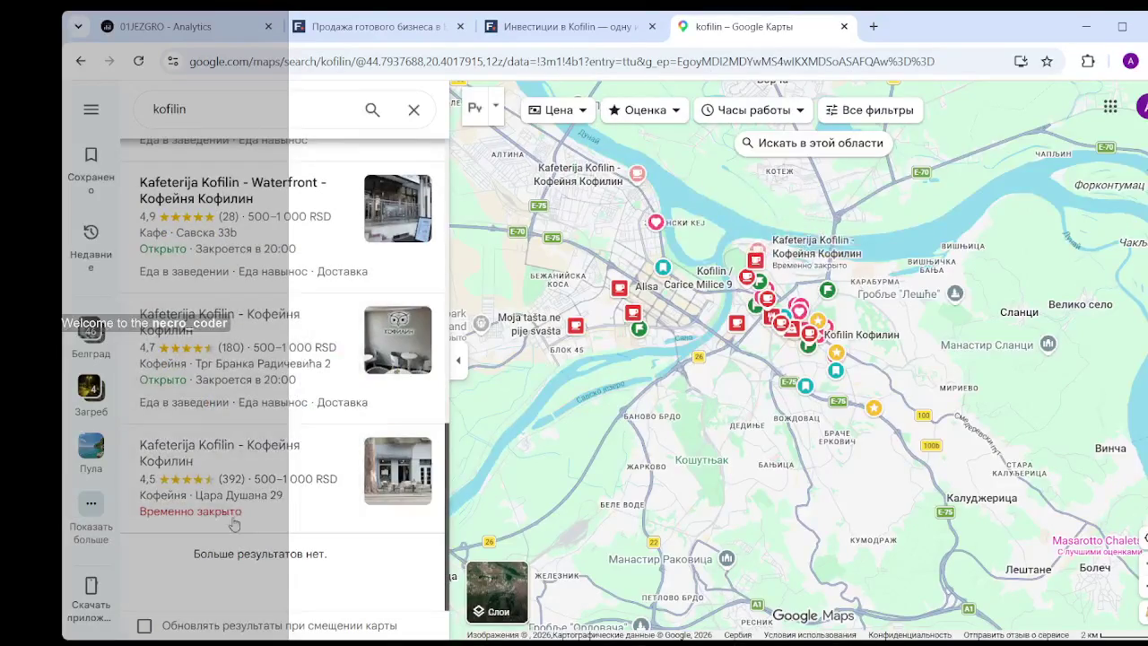
scroll(570, 269, down, 2)
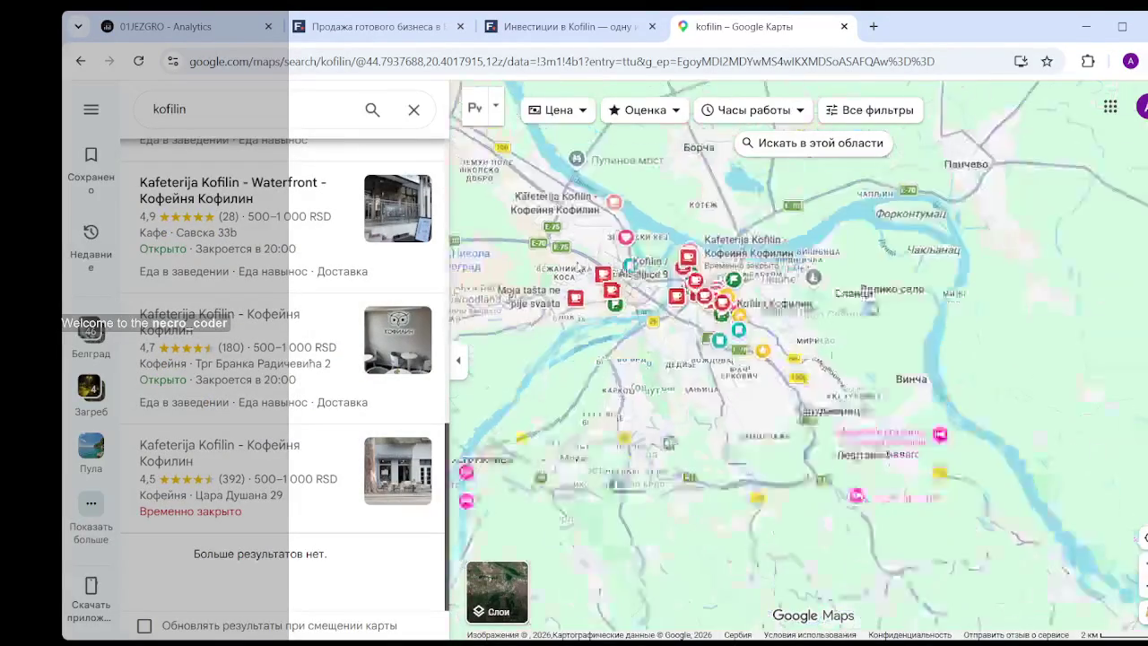
- Clear the kofilin search and move the map over to Novi Sad
drag(502, 224, 819, 491)
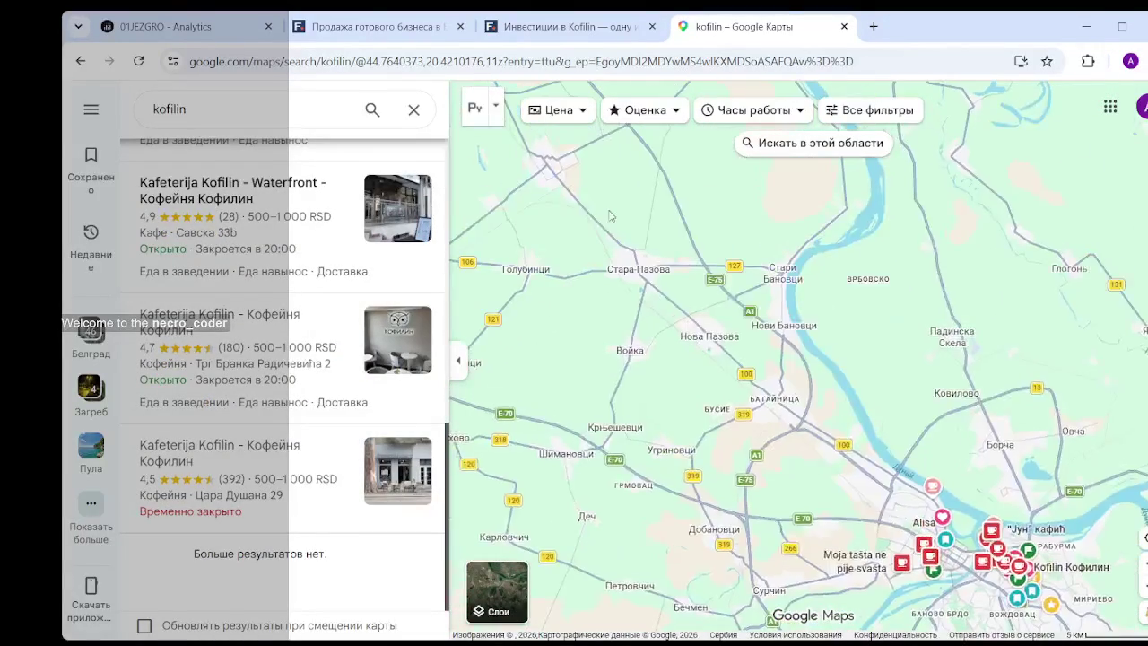
click(413, 109)
mouse_move(394, 135)
mouse_down()
mouse_move(560, 502)
mouse_move(668, 543)
mouse_up()
- Rerun the 'kofilin' search around Novi Sad
scroll(499, 235, up, 2)
scroll(499, 234, up, 4)
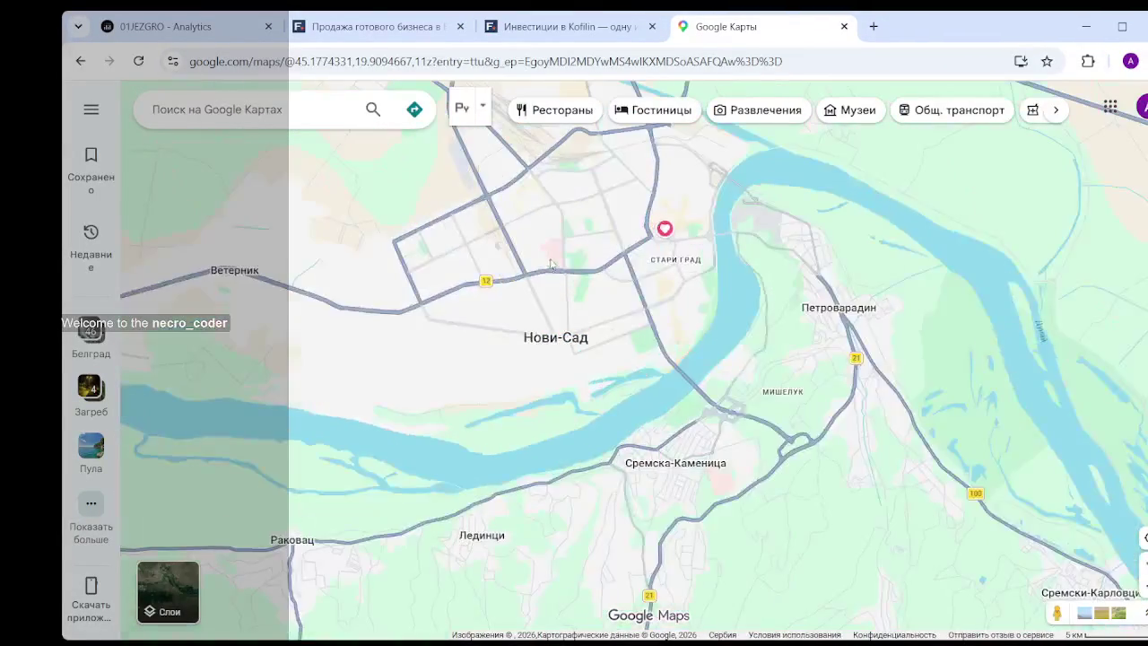
click(341, 109)
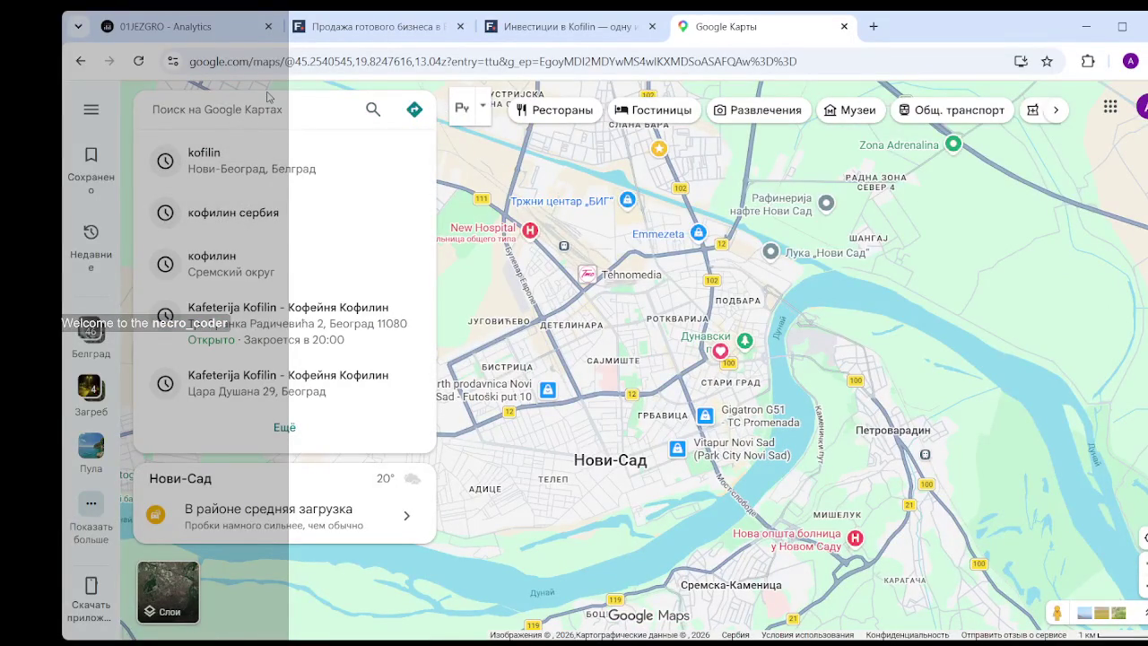
text(kofilin)
key(Return)
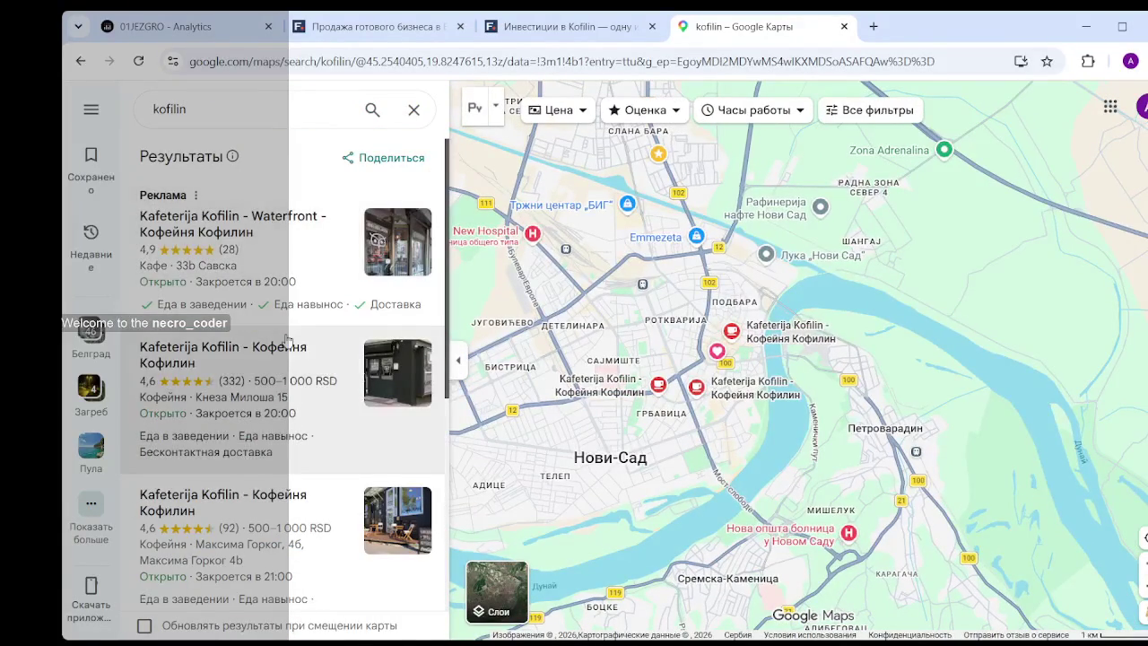
- Browse the Novi Sad results, then pan north and zoom in on Subotica
scroll(269, 430, down, 3)
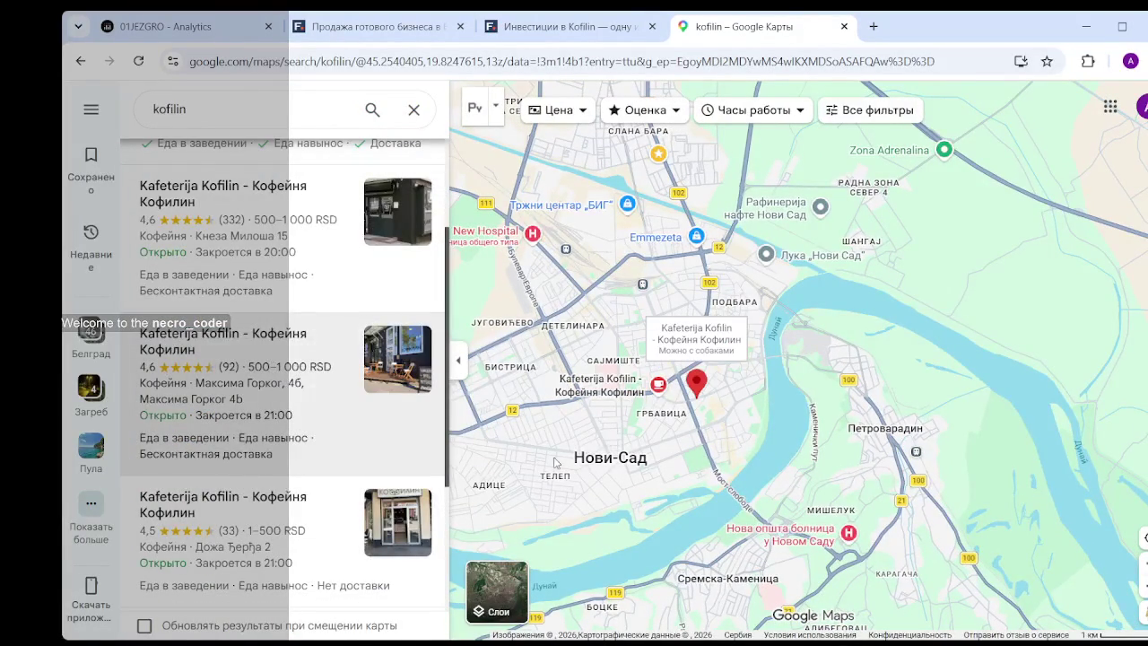
scroll(277, 404, down, 3)
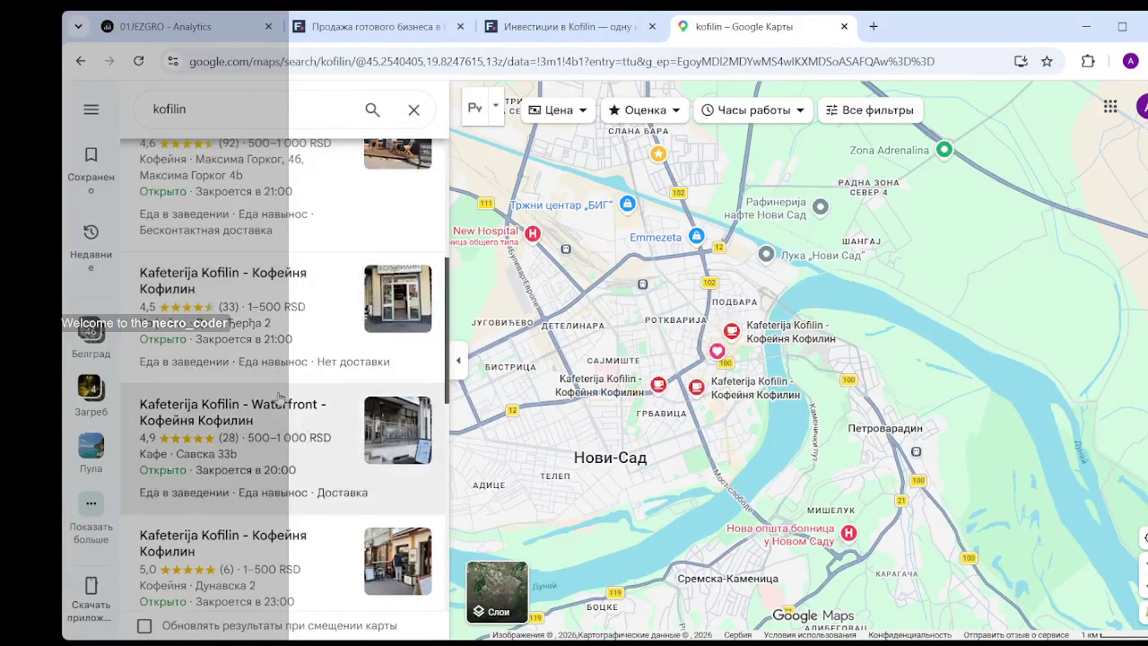
scroll(278, 399, up, 3)
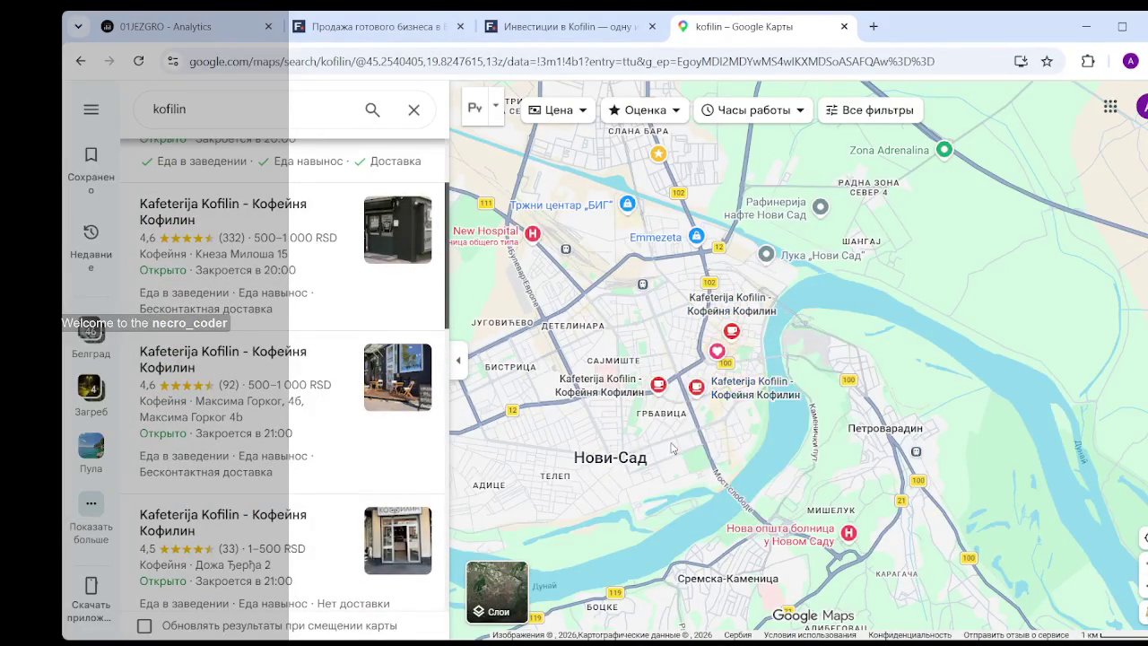
scroll(672, 447, up, 2)
scroll(776, 415, up, 2)
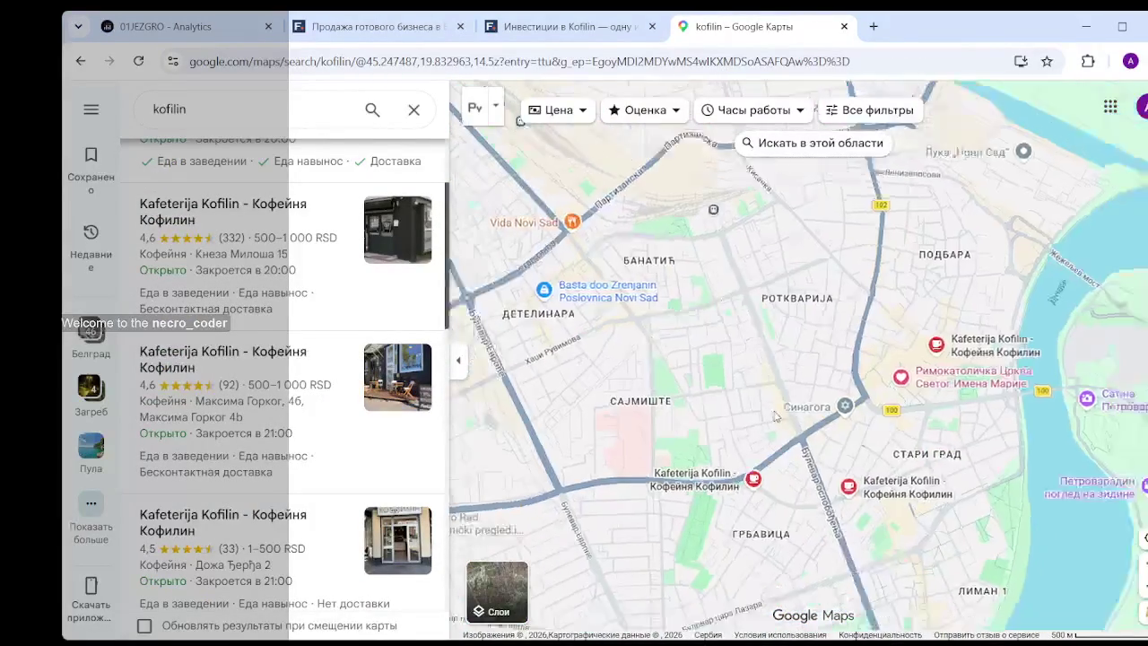
scroll(776, 415, down, 3)
scroll(775, 415, down, 2)
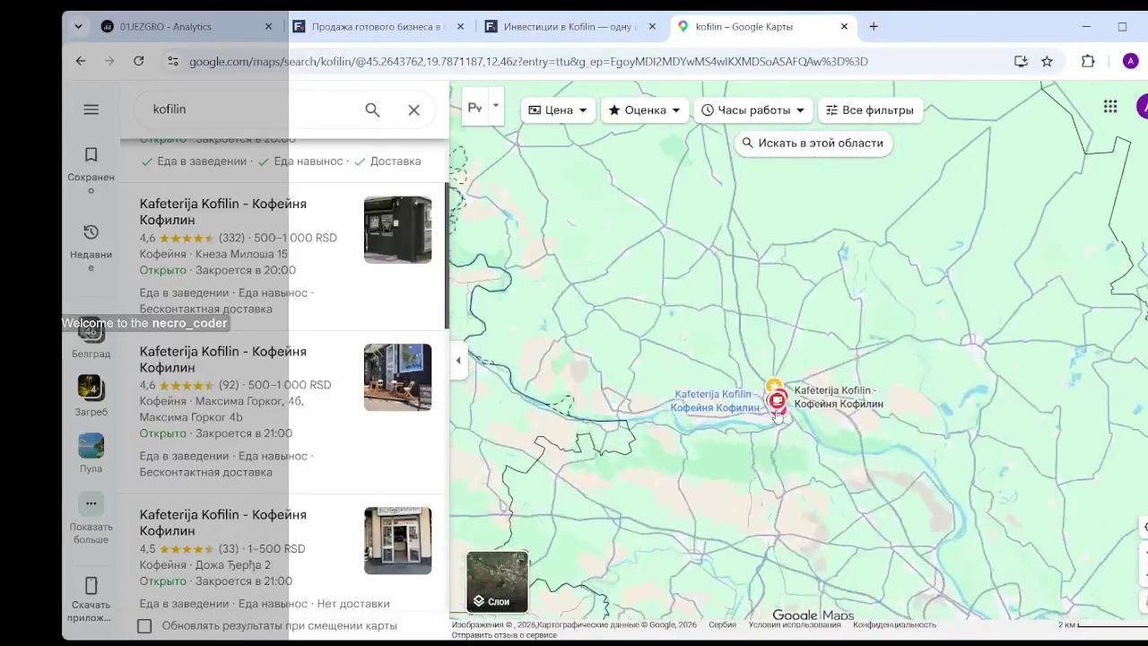
scroll(905, 529, down, 5)
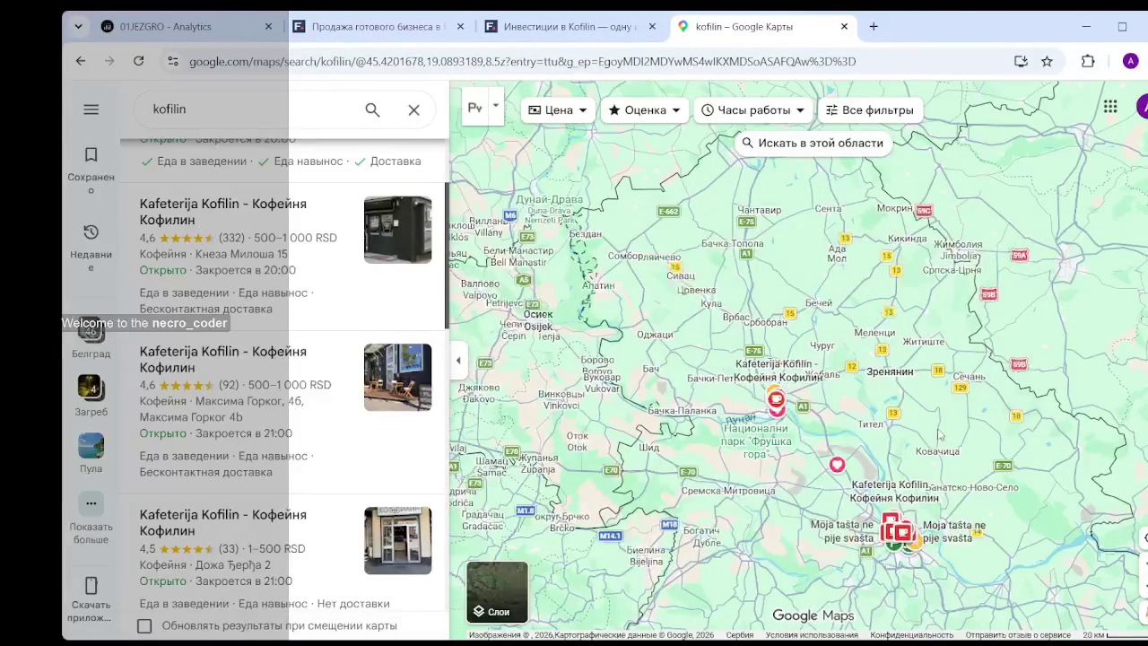
drag(744, 94, 741, 326)
scroll(740, 326, up, 3)
scroll(820, 397, up, 3)
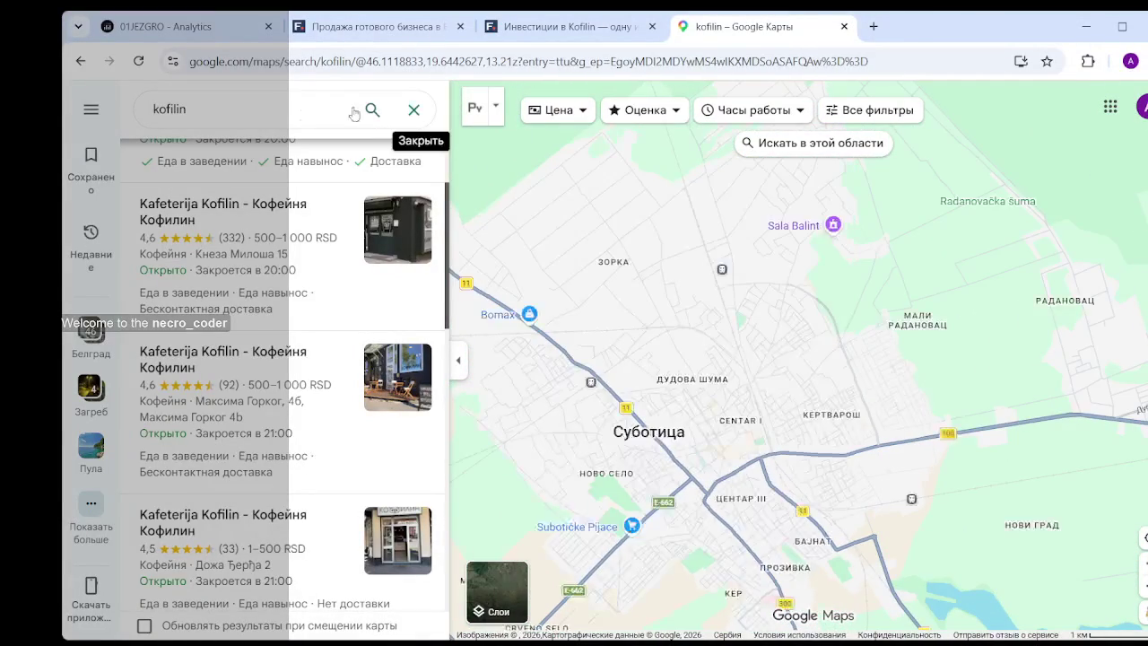
- Rerun the kofilin search across the whole region
double_click(169, 108)
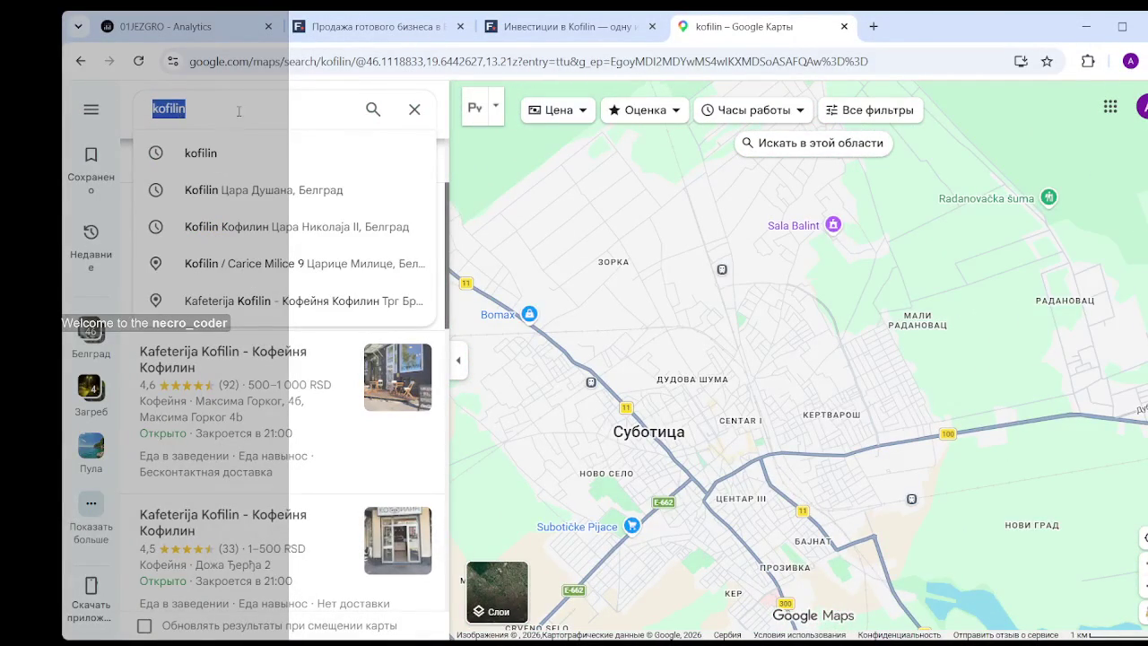
key(BackSpace)
key(Return)
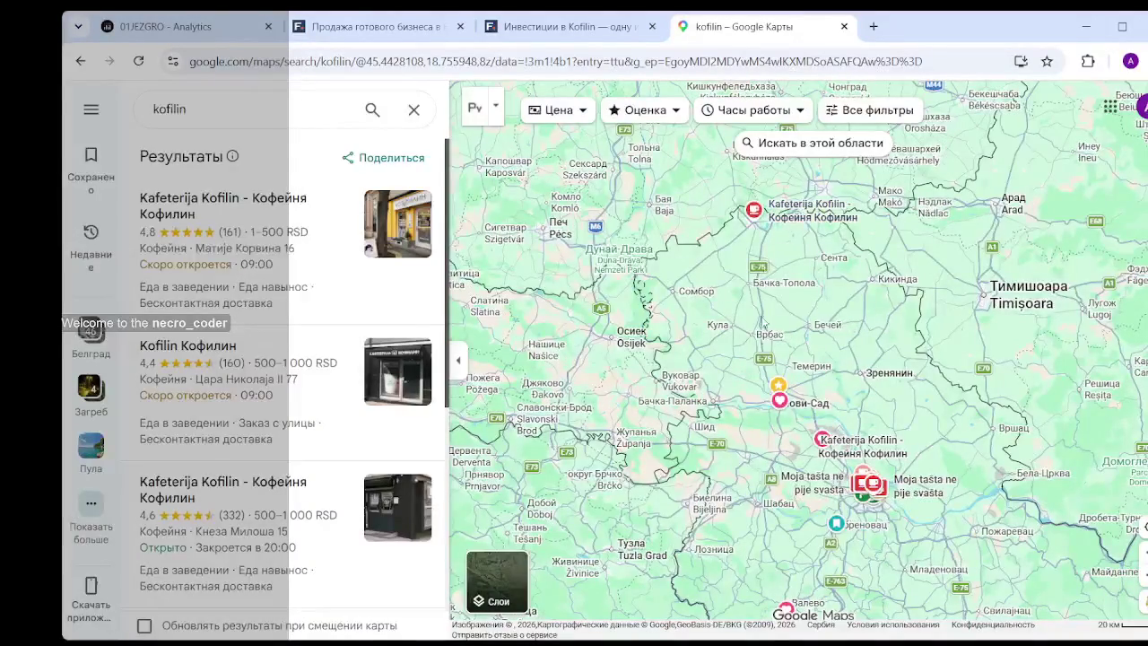
scroll(782, 422, up, 2)
scroll(782, 422, up, 2)
scroll(782, 421, up, 1)
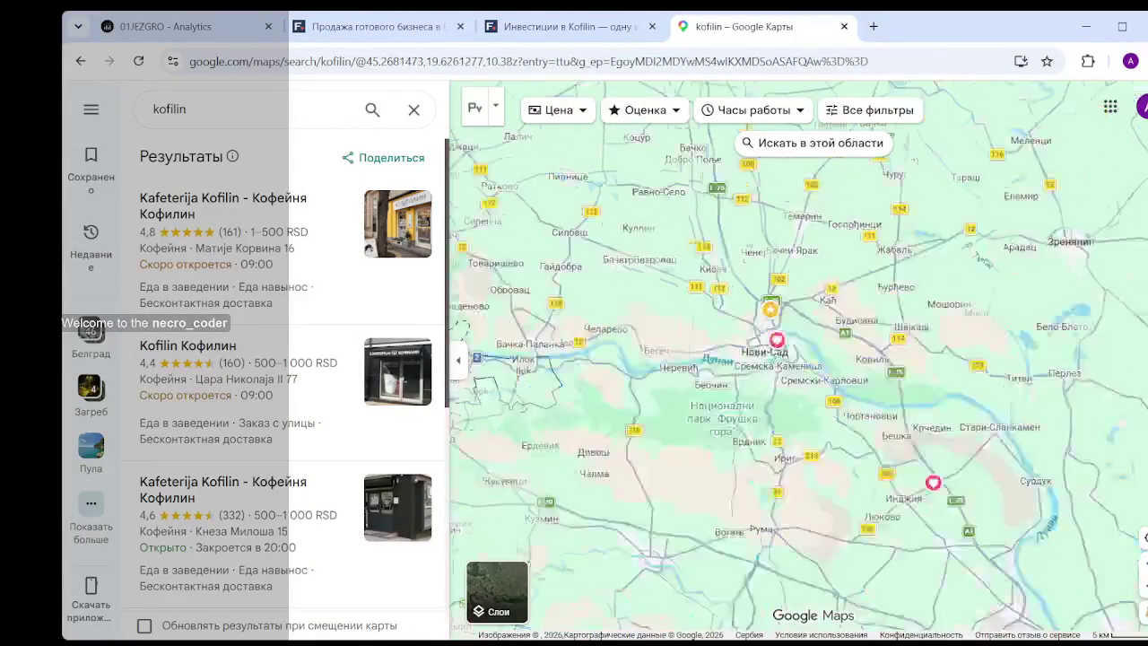
scroll(781, 421, down, 2)
- Pan from Subotica past Novi Sad to Belgrade's Kofilin cafés, then return to the Flagma tab
drag(734, 140, 733, 276)
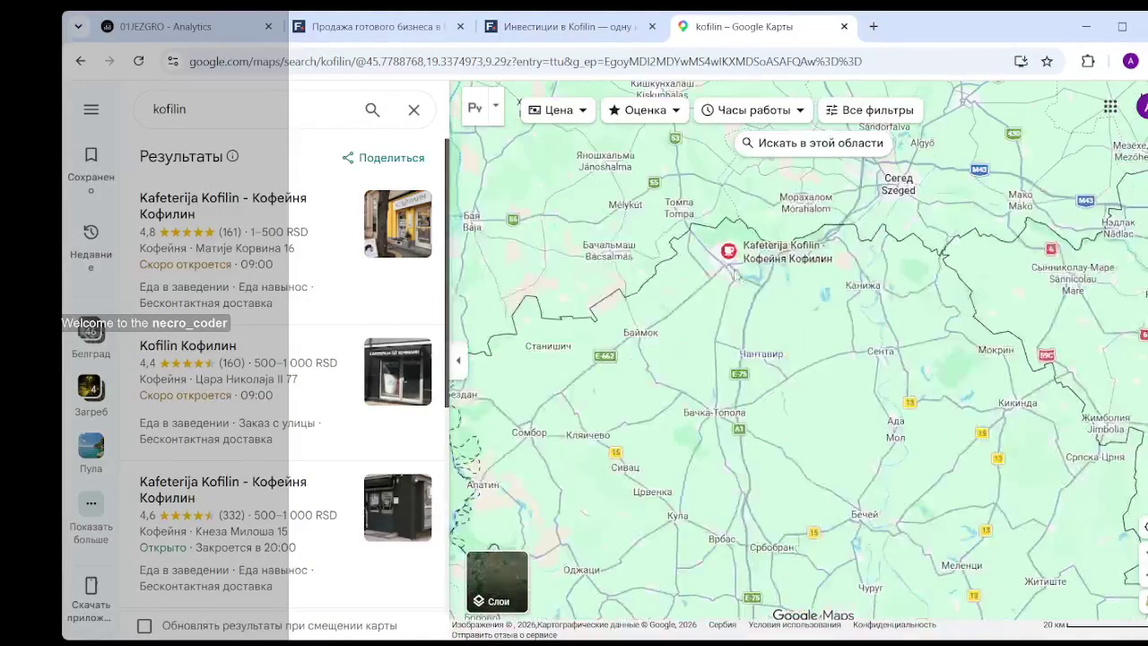
mouse_move(729, 250)
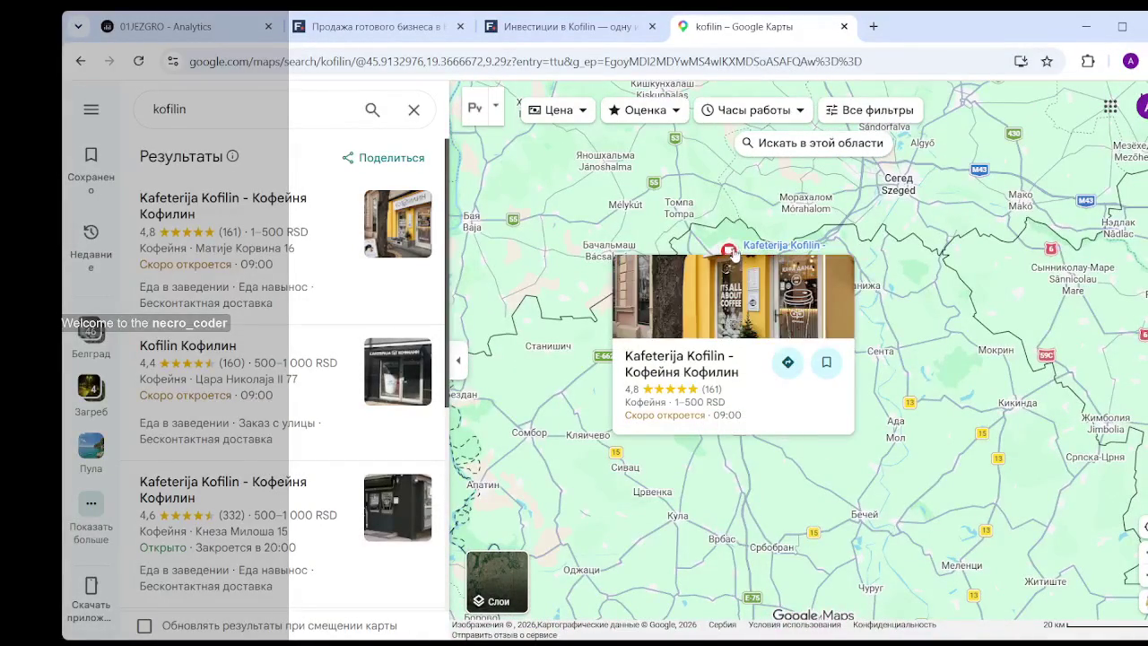
drag(834, 493, 707, 191)
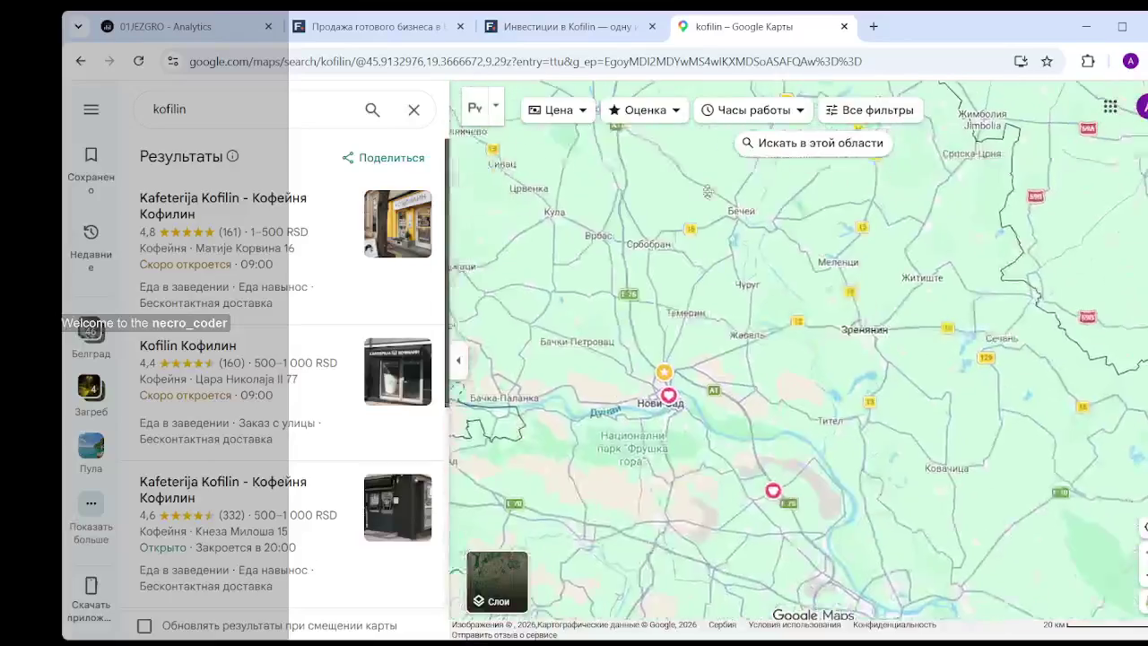
drag(852, 484, 814, 459)
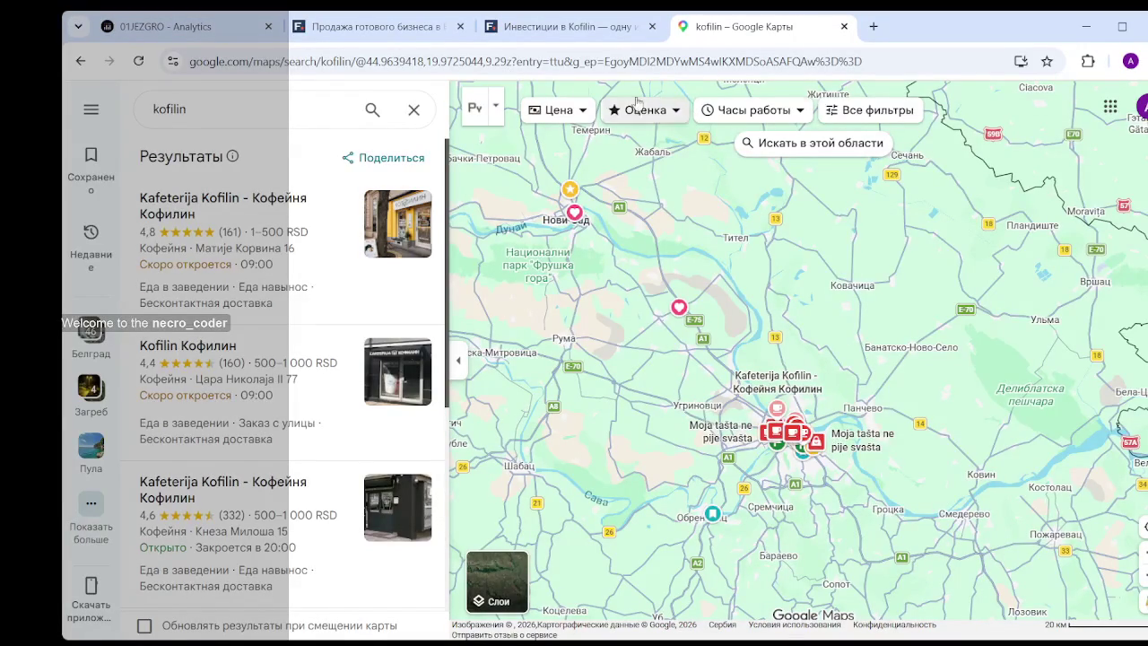
click(565, 26)
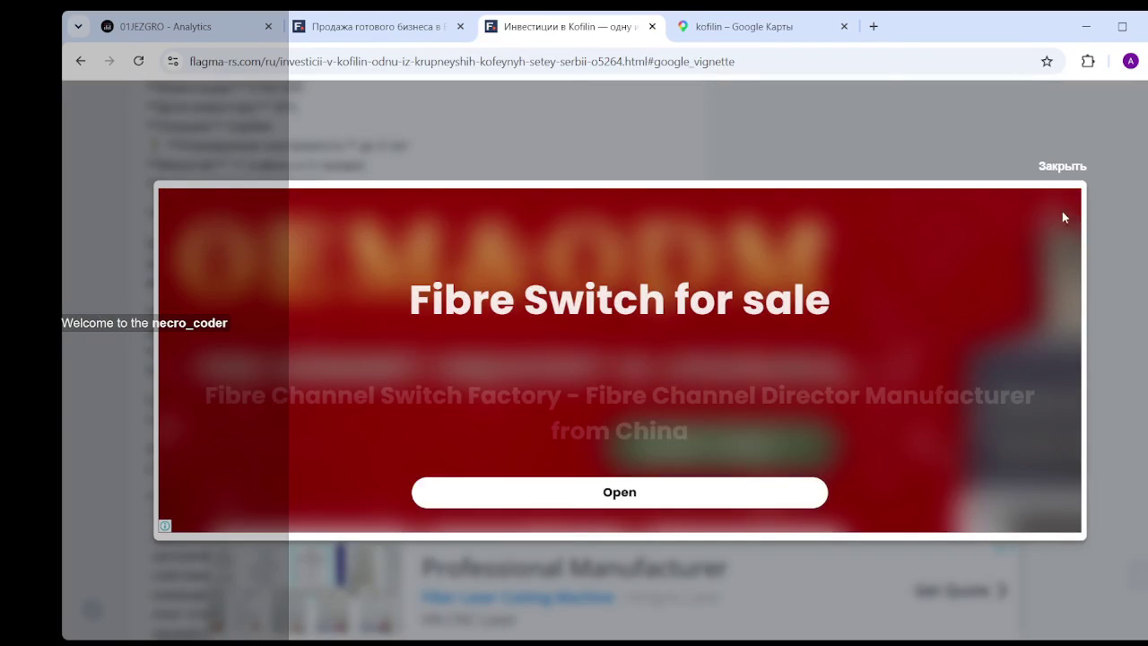
- Close the full-page ad covering Flagma's Kofilin listing (€700 000 for 30%)
click(1061, 167)
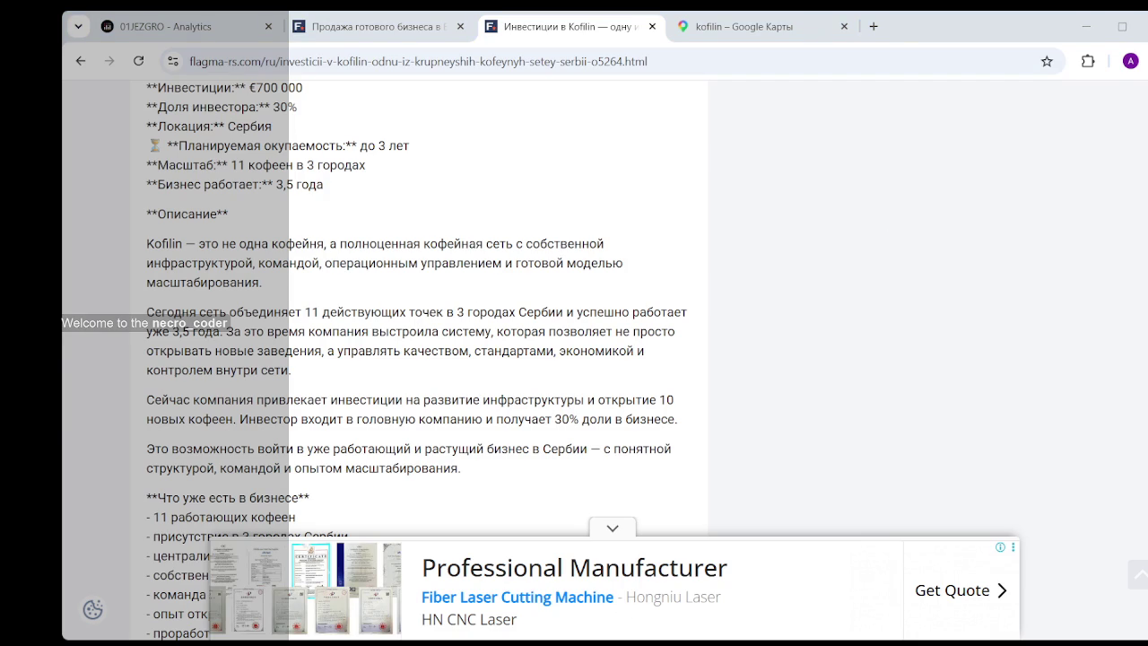
- Scroll to the investment plan and highlight the line about opening 10 new cafés
scroll(518, 352, down, 5)
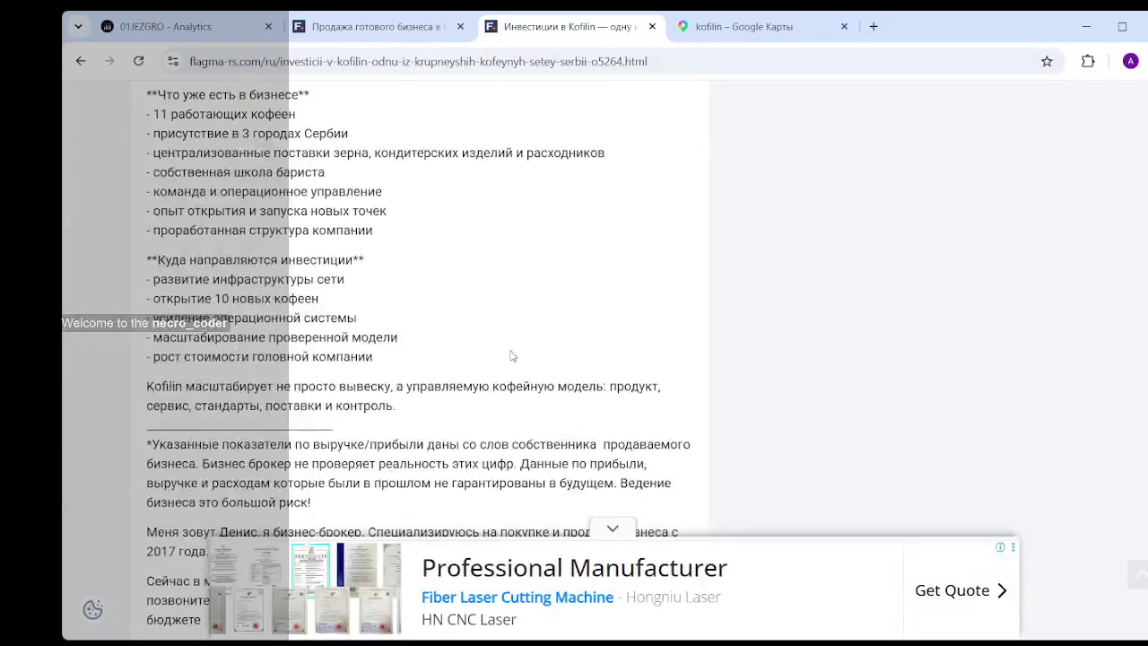
scroll(487, 351, down, 2)
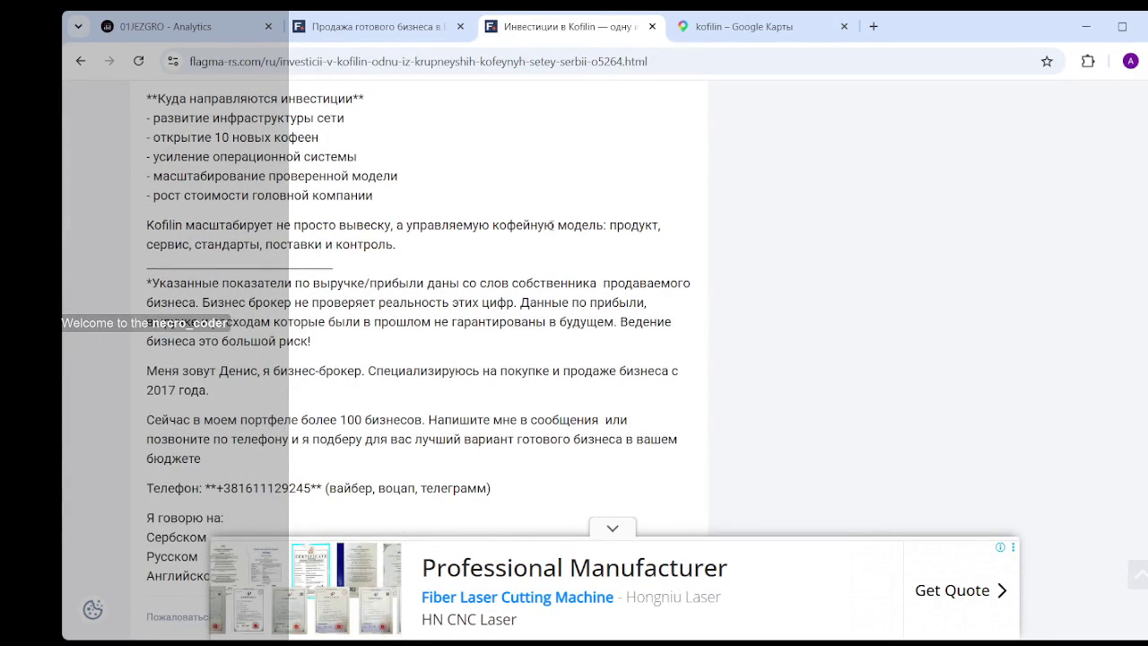
scroll(453, 261, down, 2)
scroll(422, 269, up, 4)
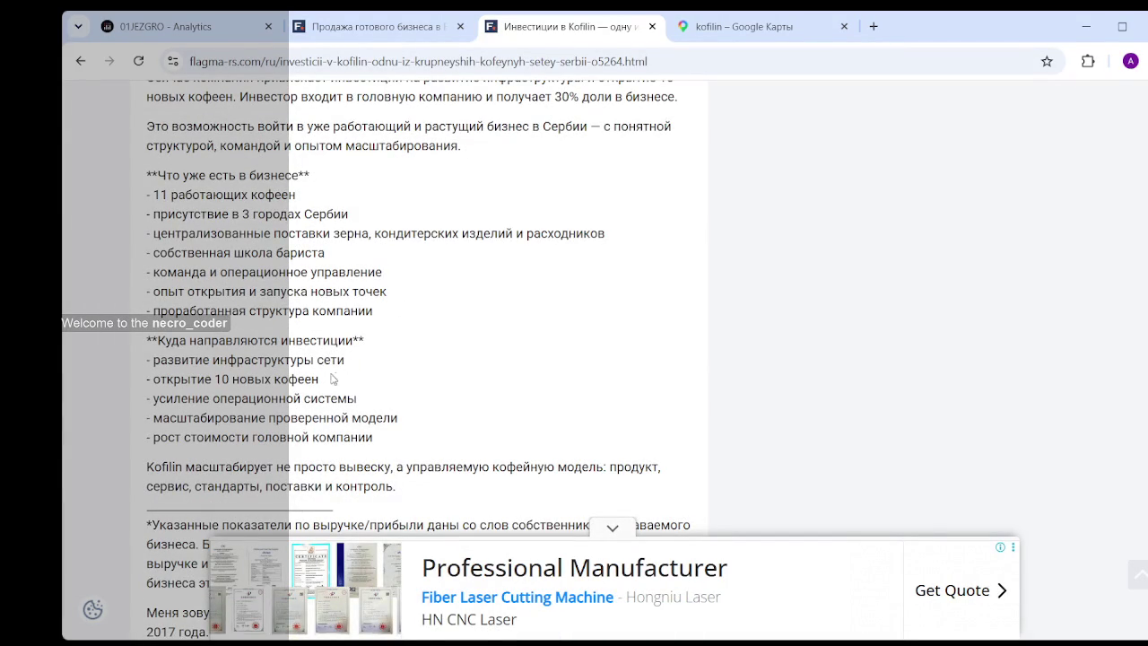
drag(345, 359, 146, 360)
click(147, 361)
drag(329, 388, 147, 380)
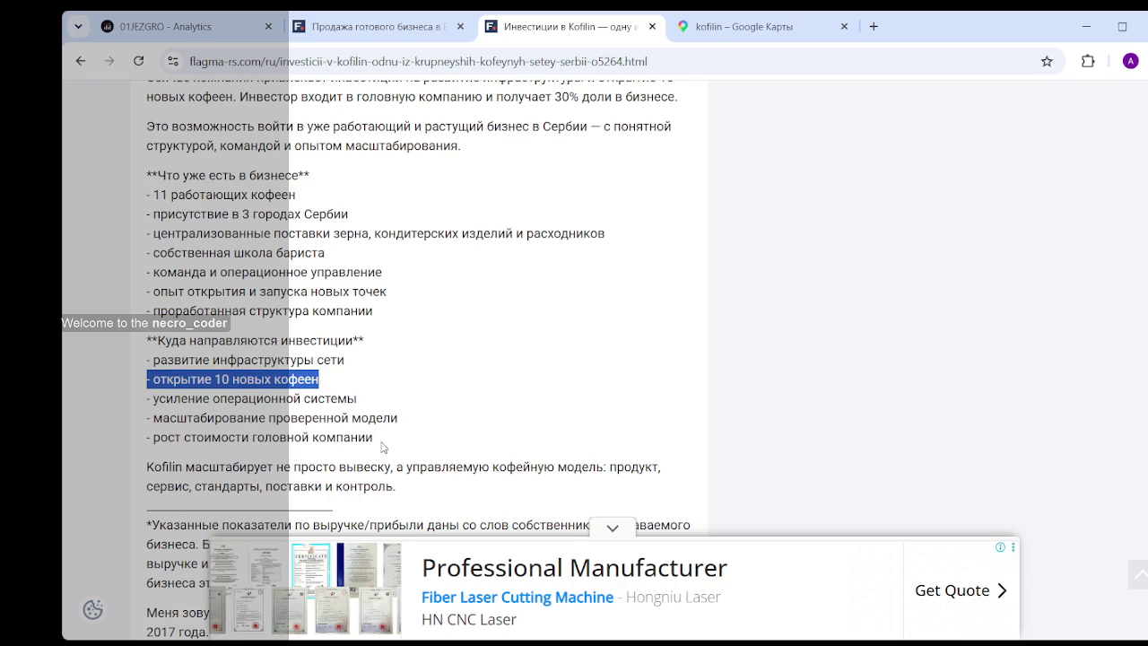
click(378, 443)
drag(379, 443, 251, 437)
drag(348, 418, 340, 418)
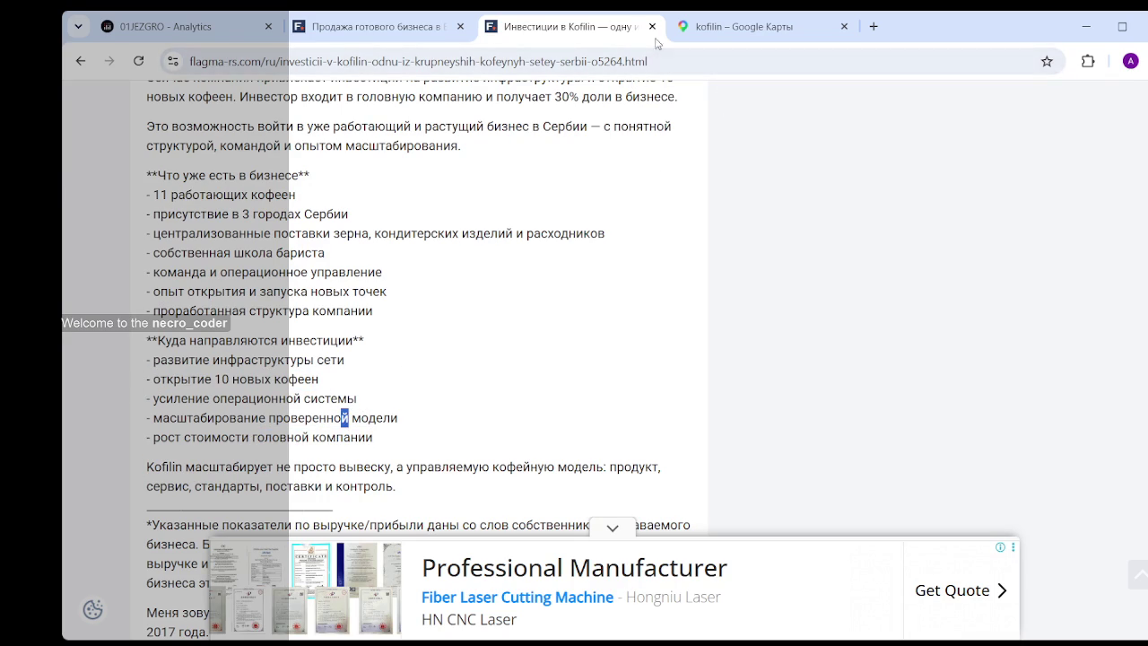
- Open CompanyWall in a new tab via a Google search
click(872, 27)
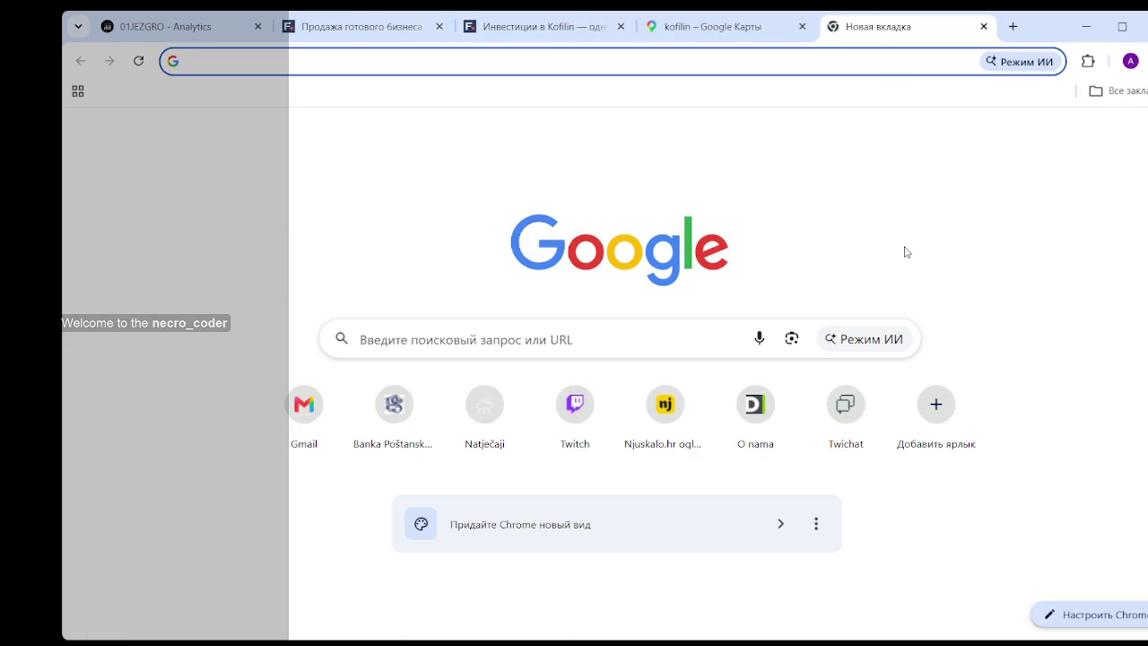
text(com)
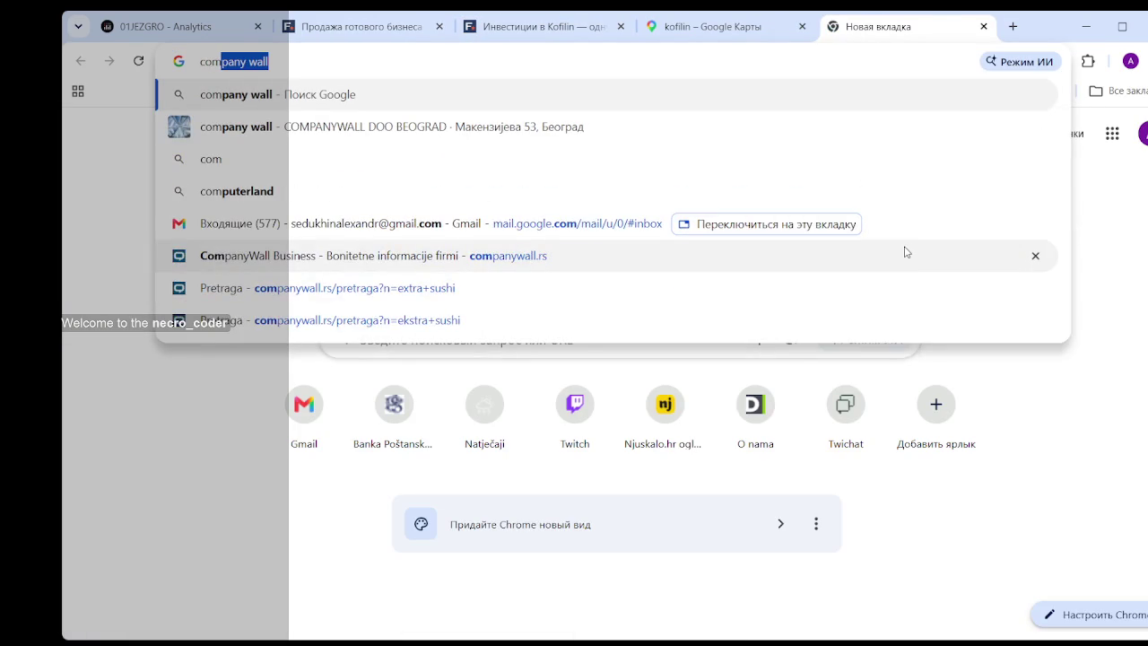
key(Return)
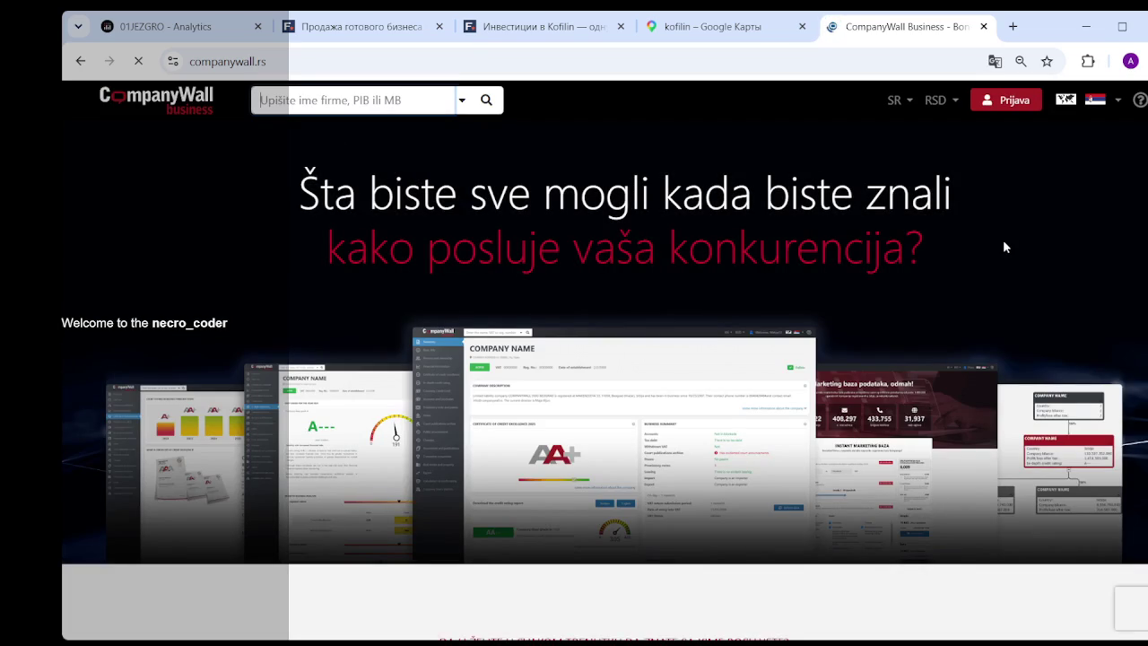
- Search CompanyWall for 'kofilin', find no active companies, and open a new tab
text(ko)
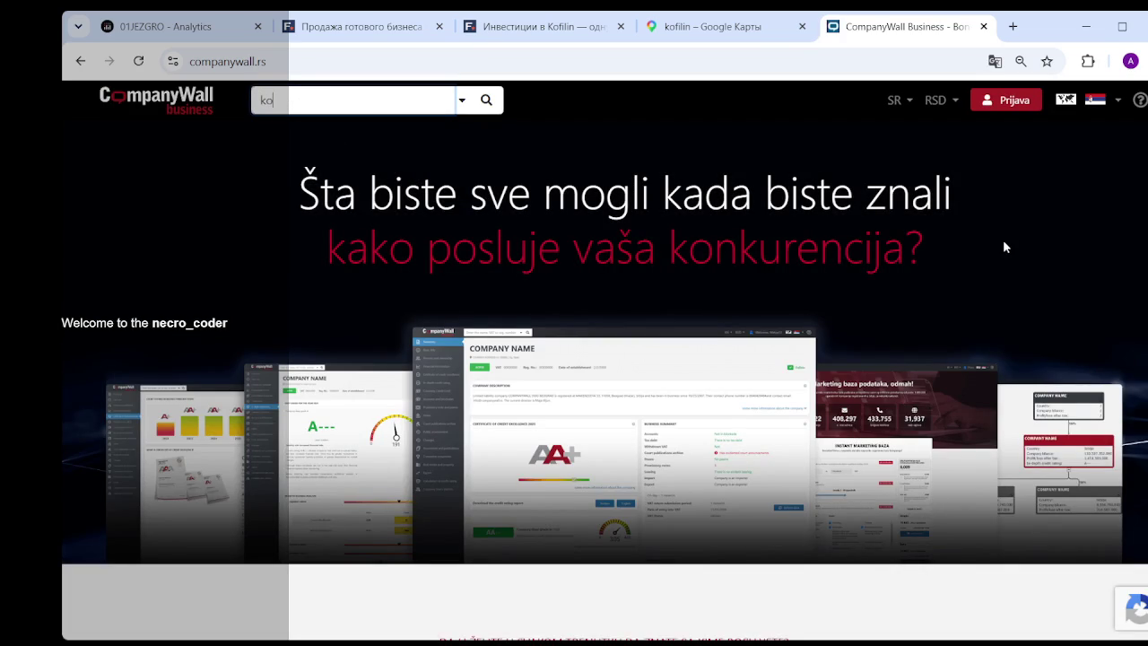
text(filin)
key(Return)
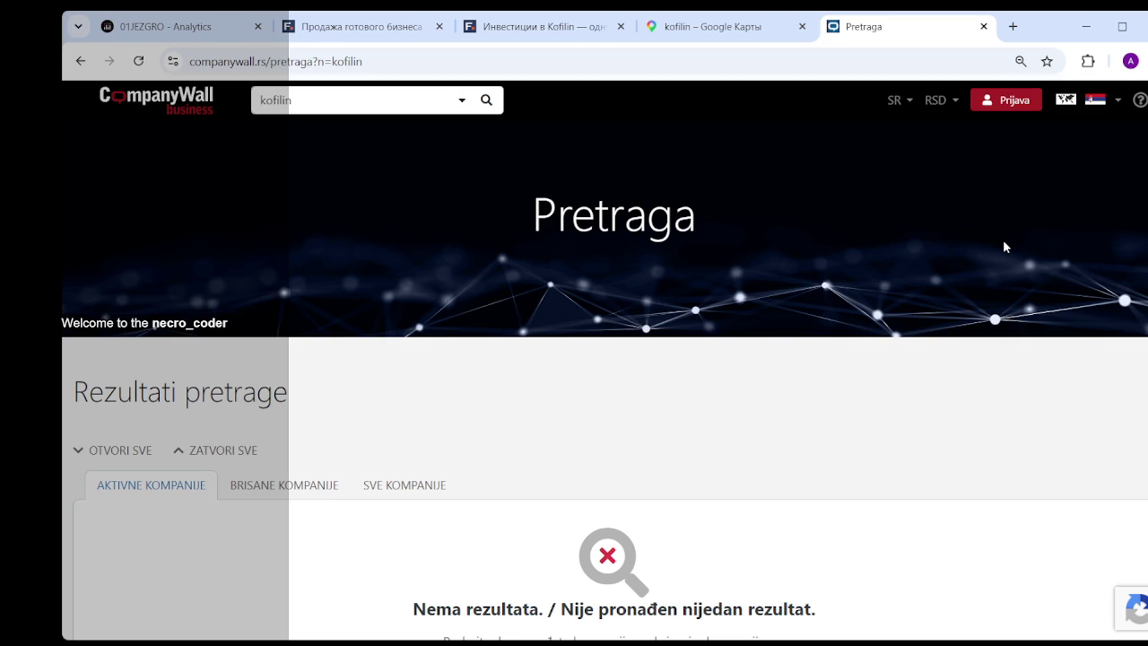
scroll(466, 544, down, 1)
scroll(466, 544, down, 3)
scroll(479, 503, up, 3)
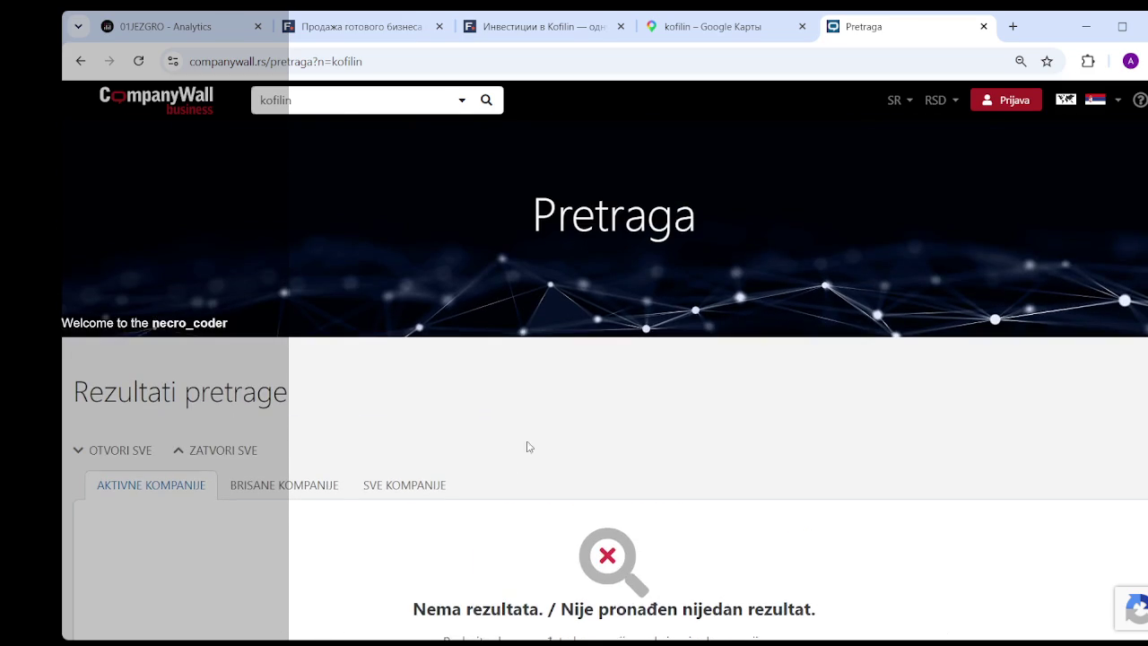
click(1011, 27)
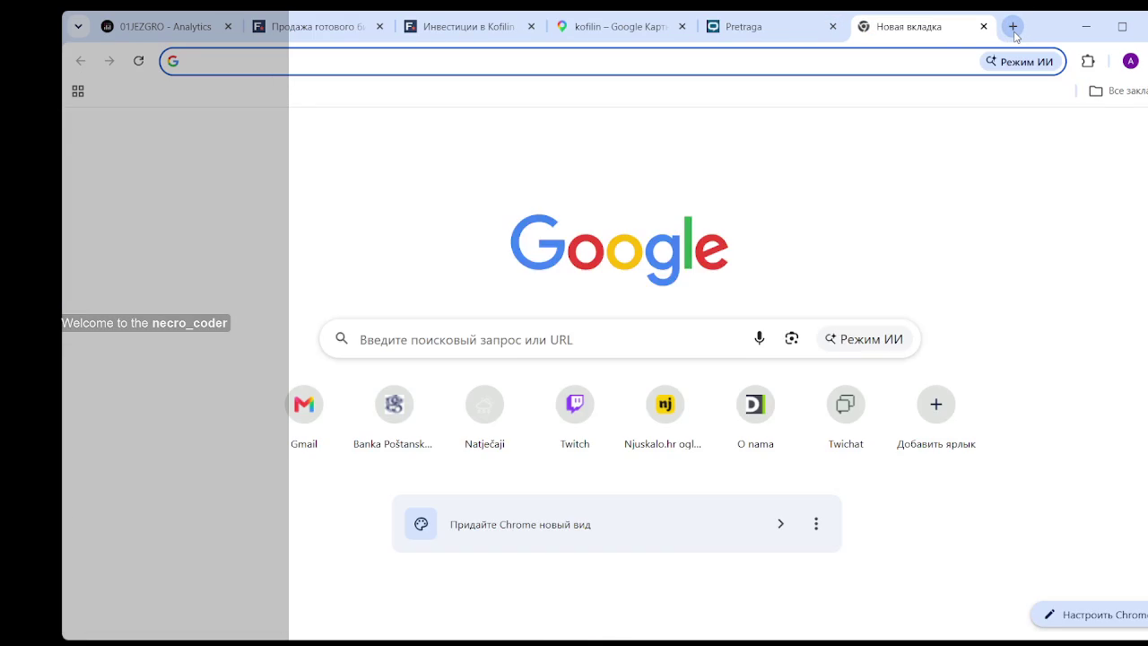
- Search Google for 'kofilin' and open the kofilinsrbija.com website result
text(kofili)
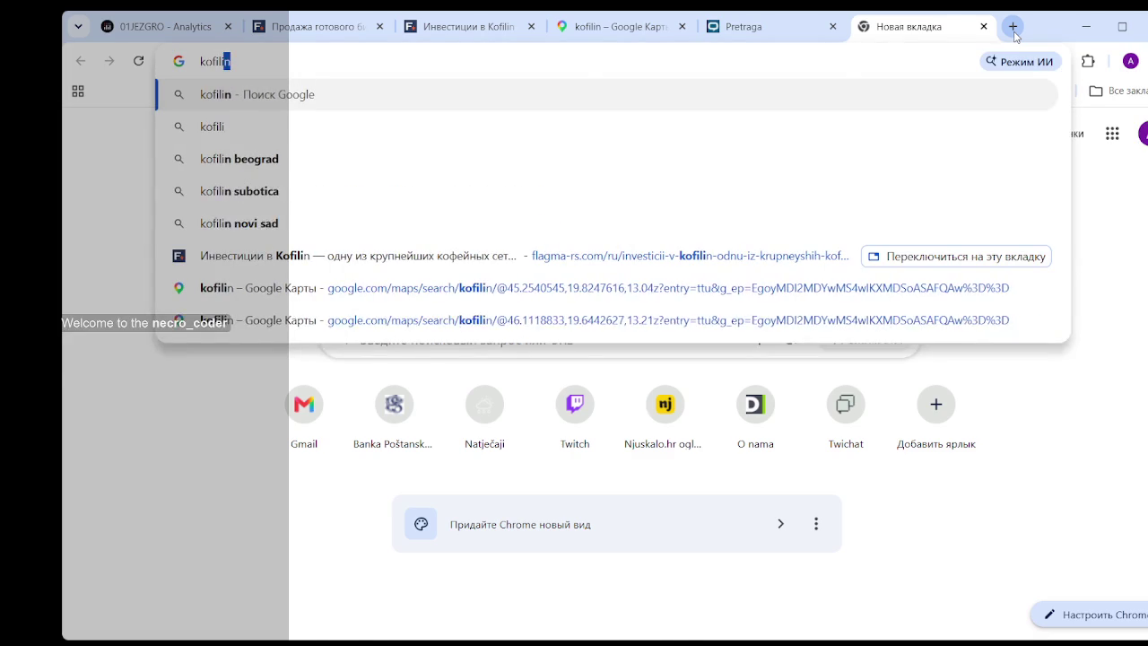
text(n)
key(Return)
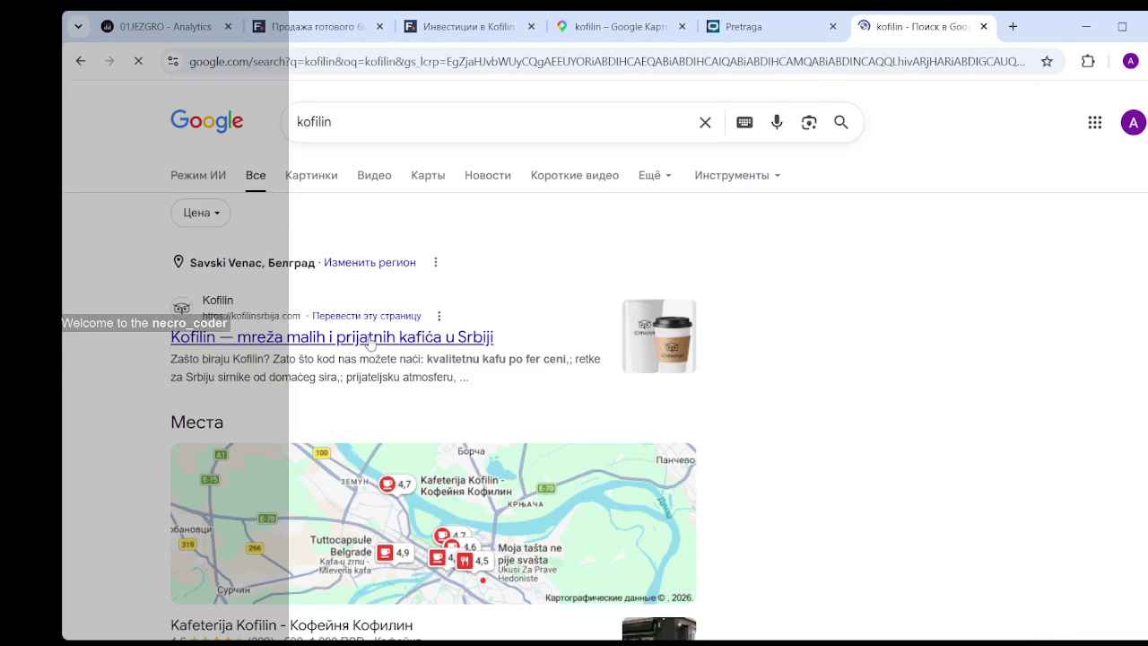
click(371, 341)
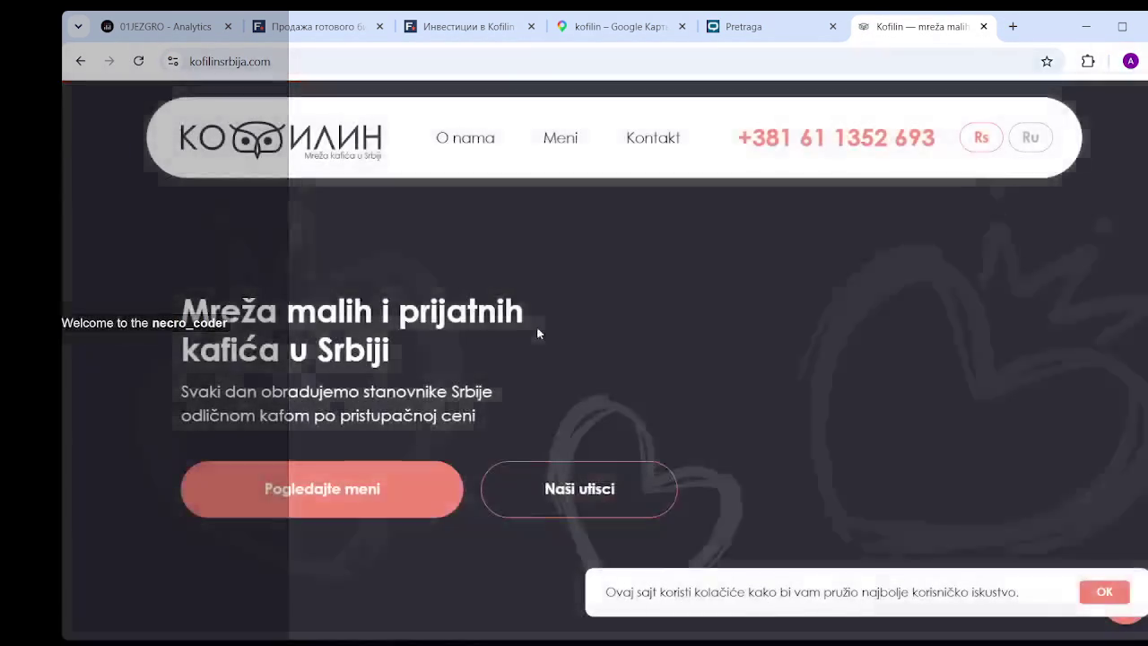
- Read the O nama section and browse the café locations on kofilinsrbija.com
scroll(638, 233, down, 5)
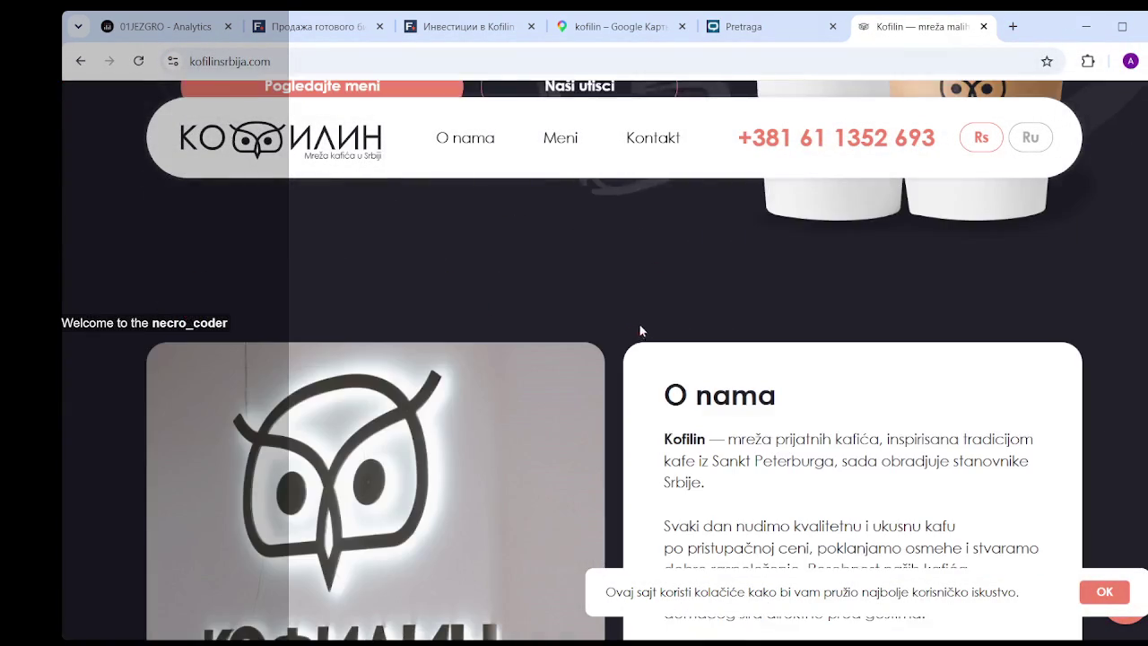
scroll(628, 269, up, 5)
click(465, 137)
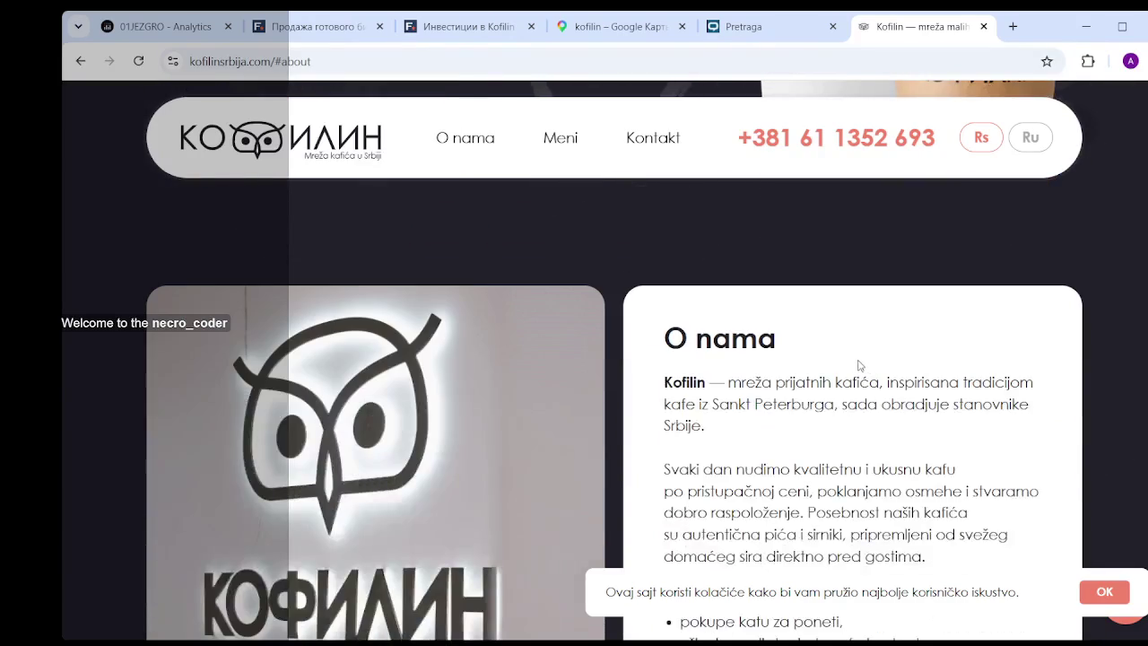
scroll(745, 345, down, 3)
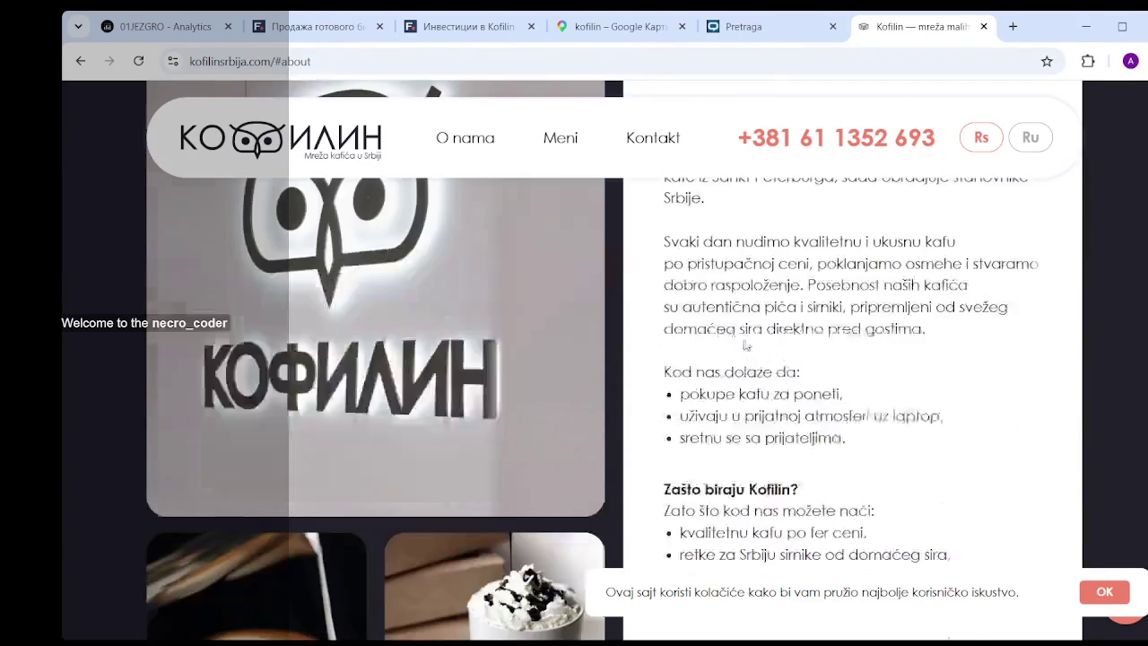
scroll(745, 345, down, 4)
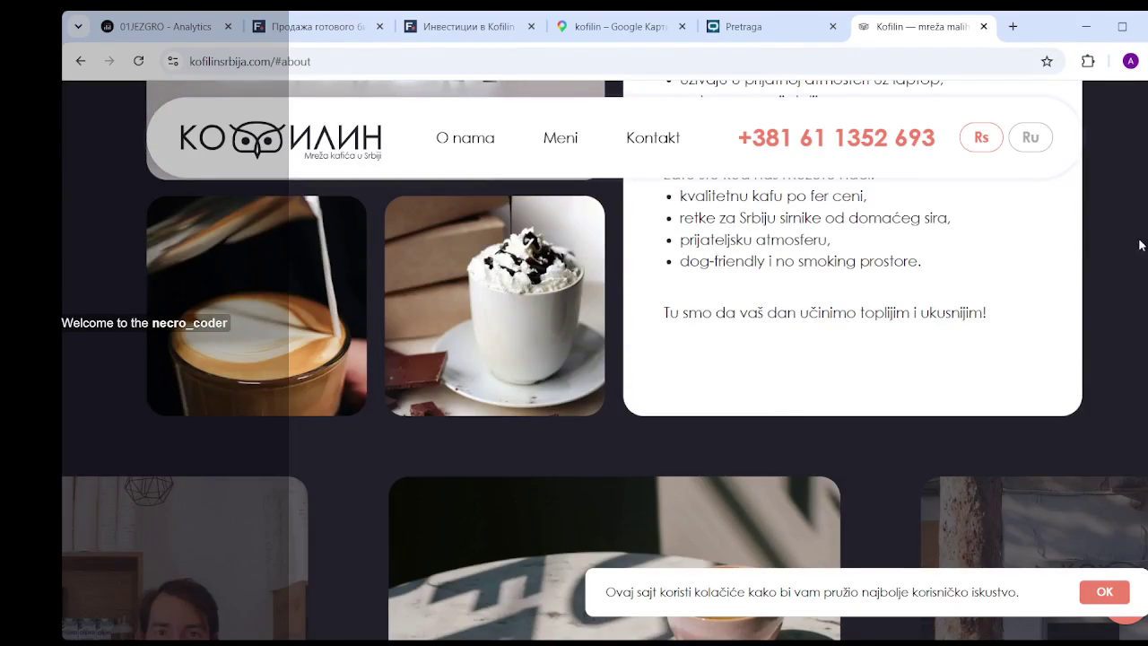
scroll(573, 359, down, 10)
scroll(573, 359, down, 10)
scroll(574, 359, down, 5)
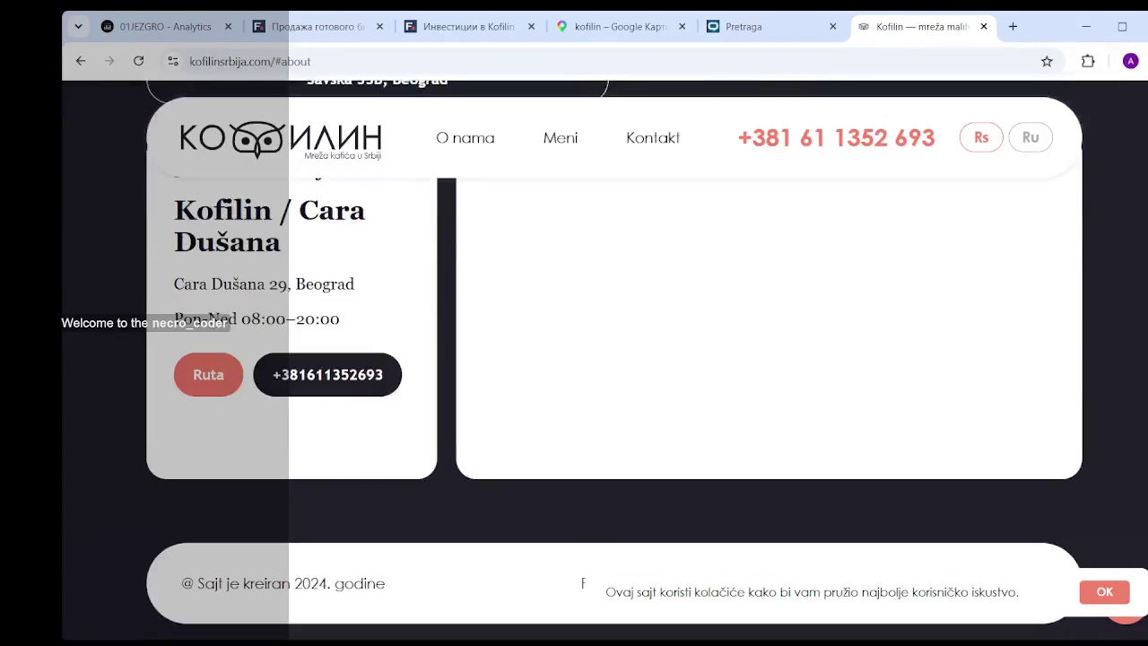
scroll(573, 359, up, 1)
scroll(614, 359, down, 1)
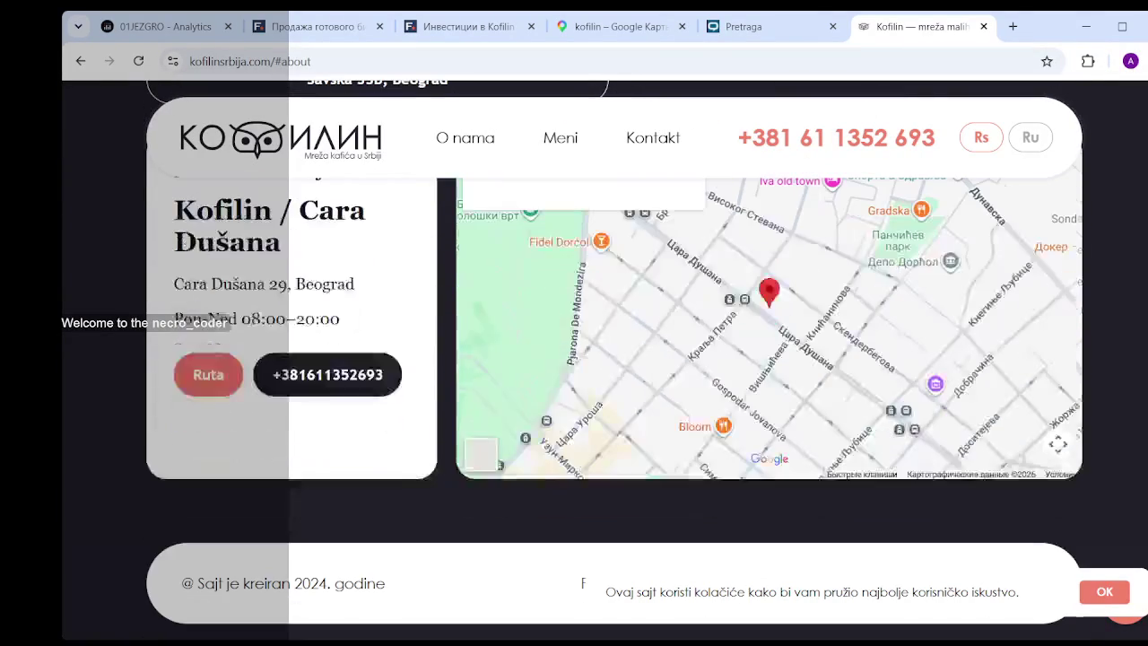
scroll(293, 397, up, 1)
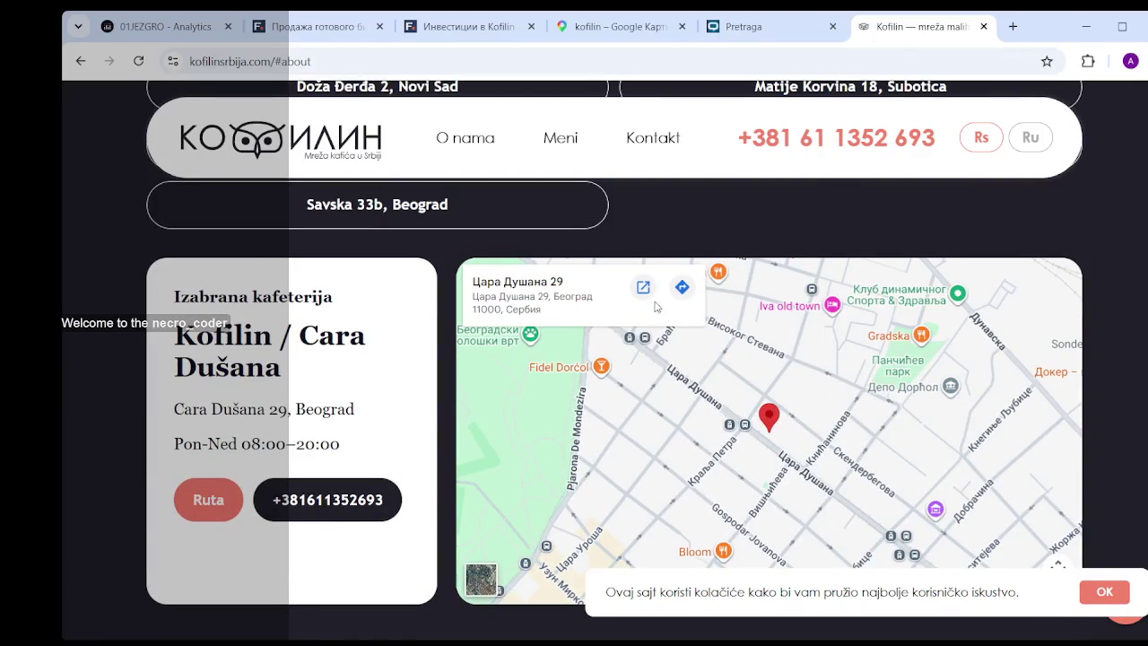
drag(292, 372, 134, 313)
click(255, 350)
scroll(440, 377, up, 2)
scroll(750, 484, up, 2)
scroll(471, 361, down, 1)
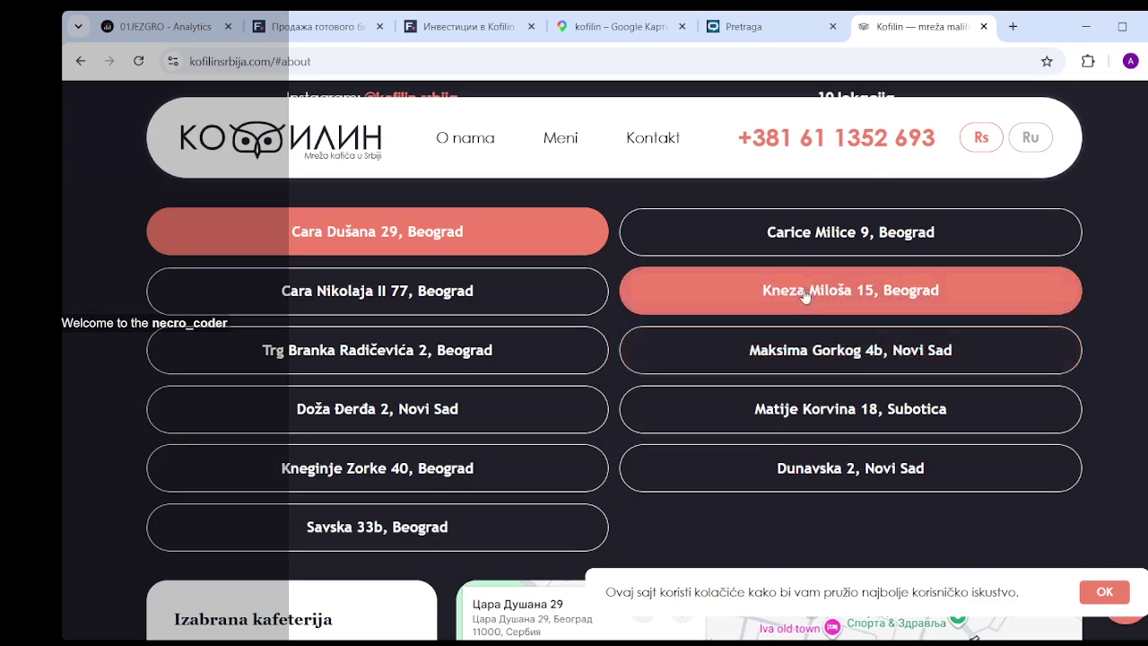
scroll(673, 372, down, 2)
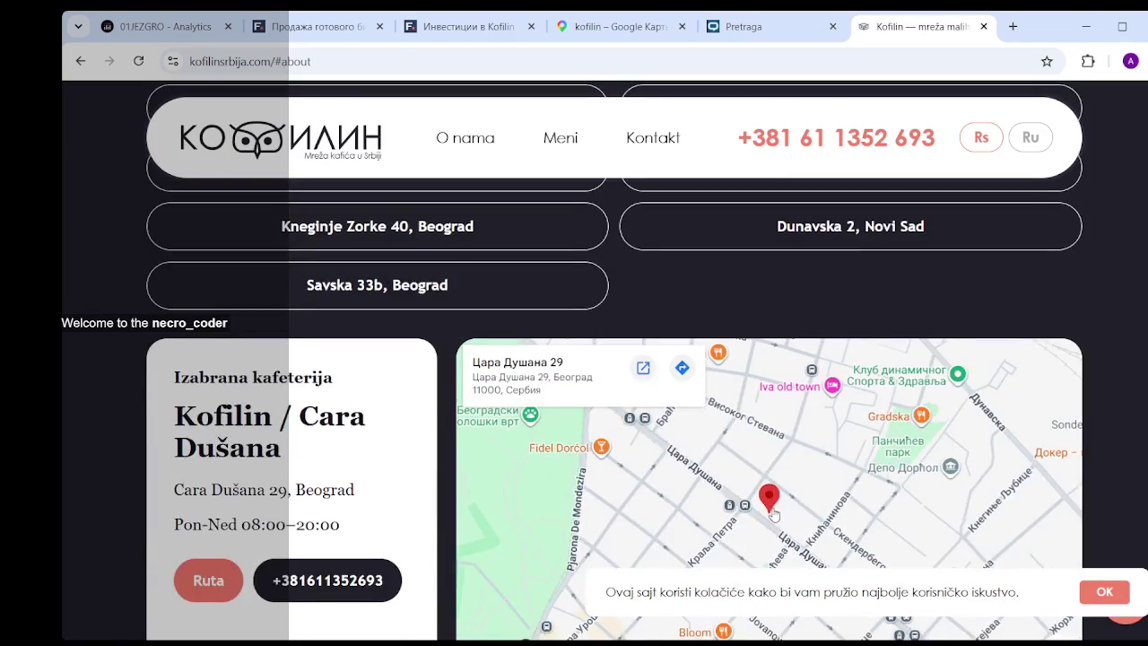
scroll(652, 364, up, 2)
scroll(759, 425, up, 5)
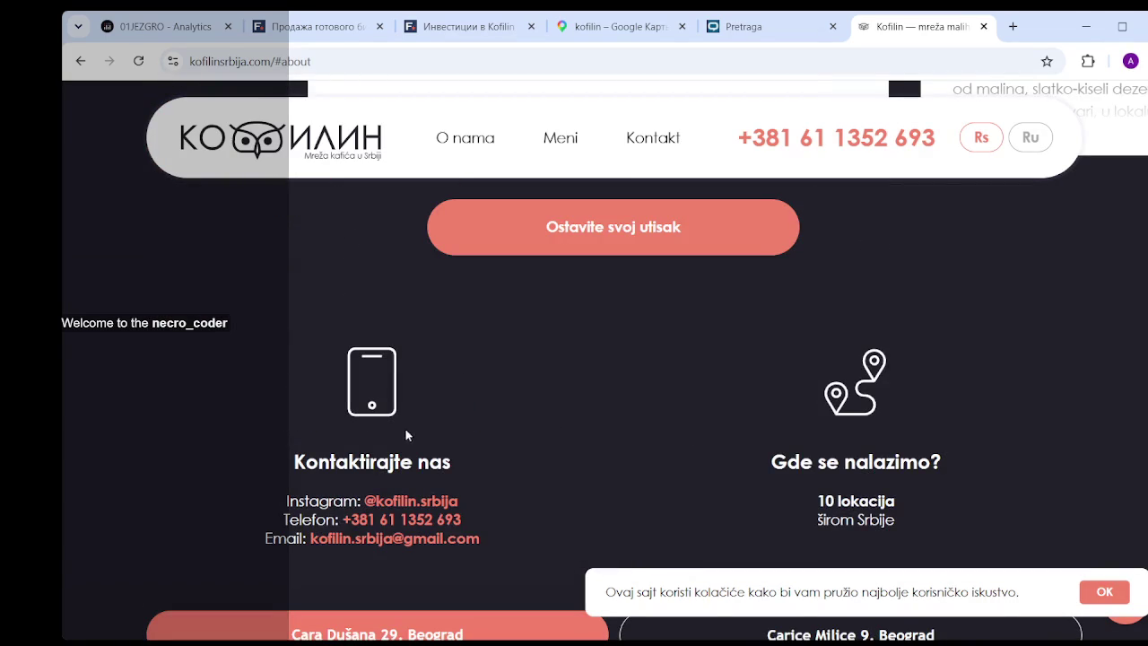
scroll(556, 493, up, 1)
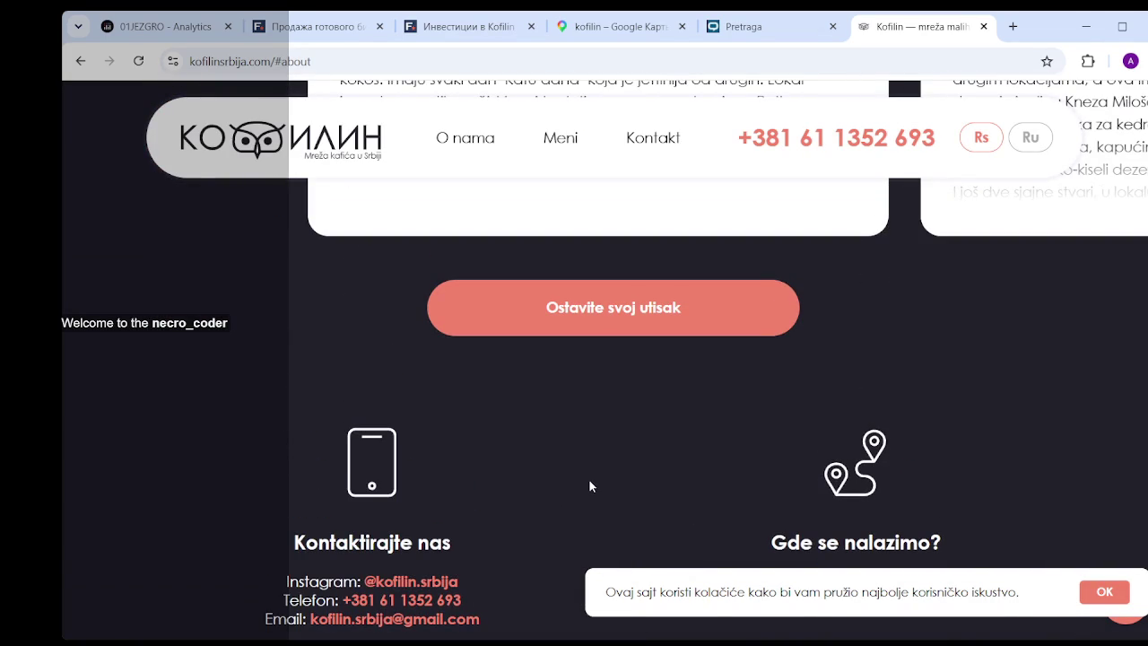
drag(458, 582, 361, 581)
key(ctrl+c)
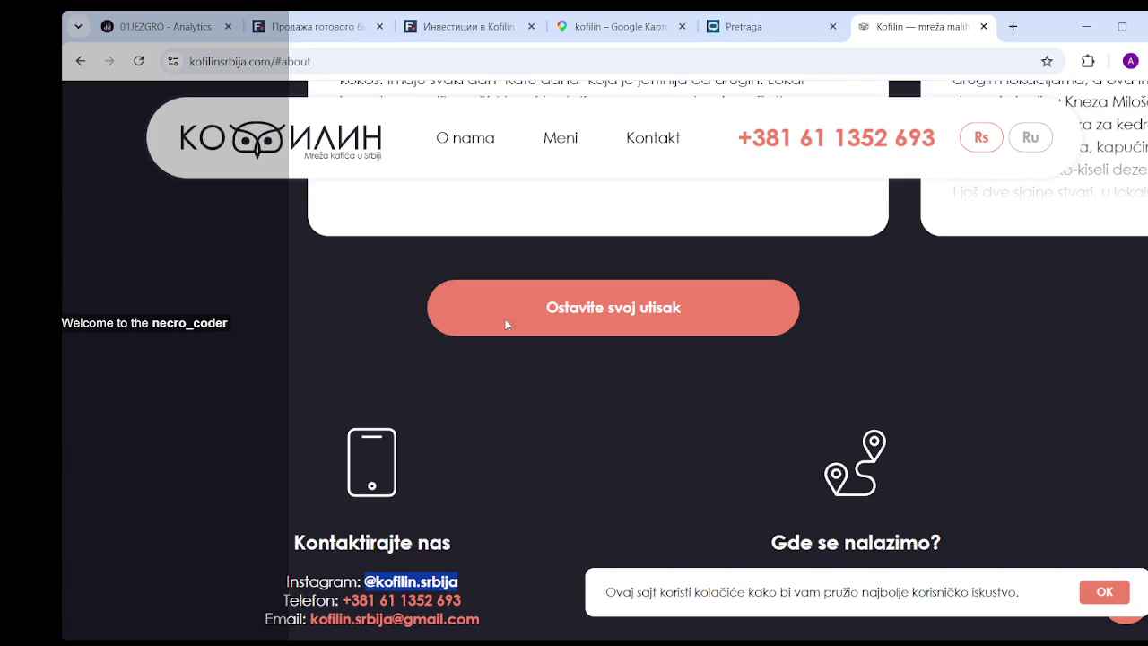
click(743, 26)
double_click(322, 102)
key(ctrl+v)
key(Return)
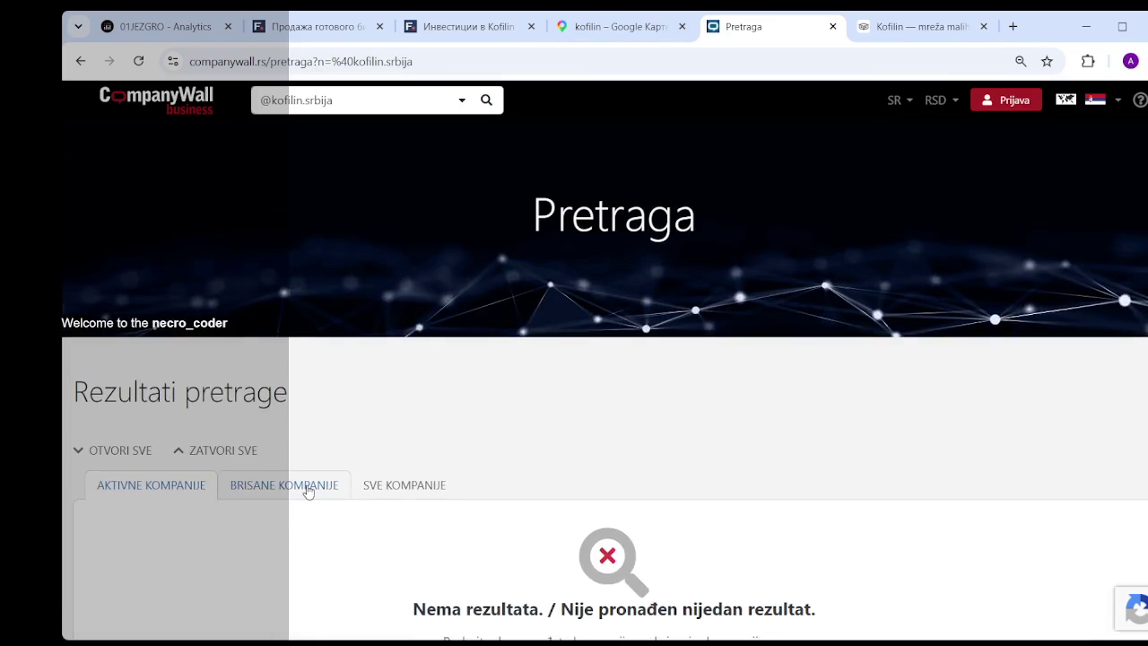
- Check the BRISANE KOMPANIJE (deleted companies) tab, then search CompanyWall for plain 'kofilin'
click(304, 485)
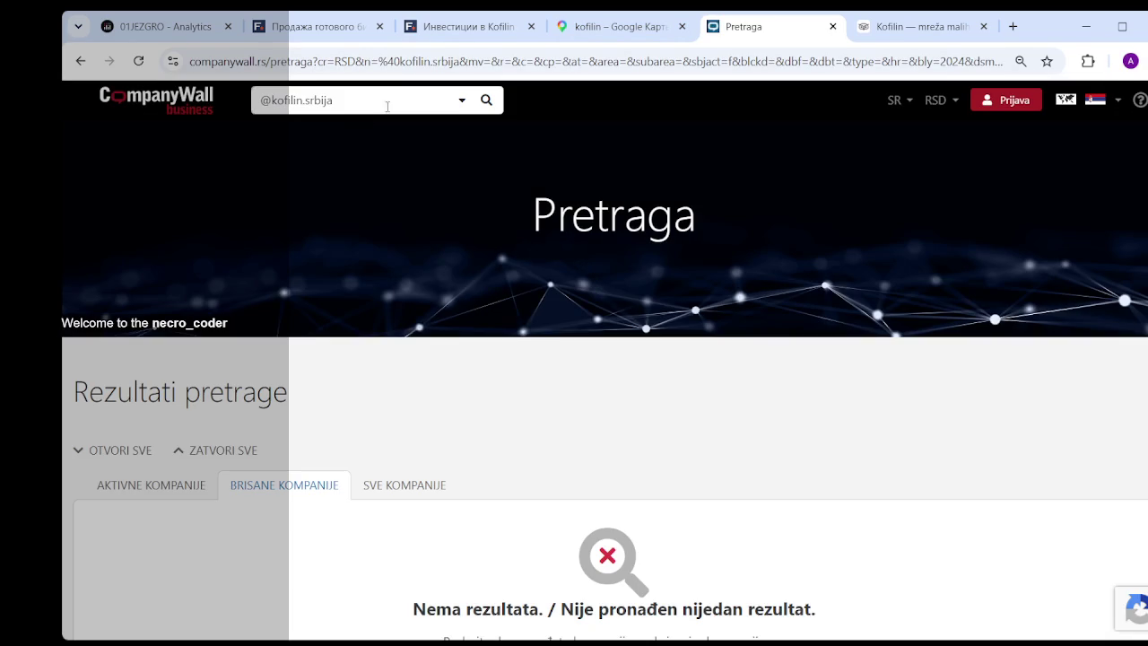
click(372, 103)
drag(372, 102, 303, 100)
key(BackSpace)
key(BackSpace)
key(Return)
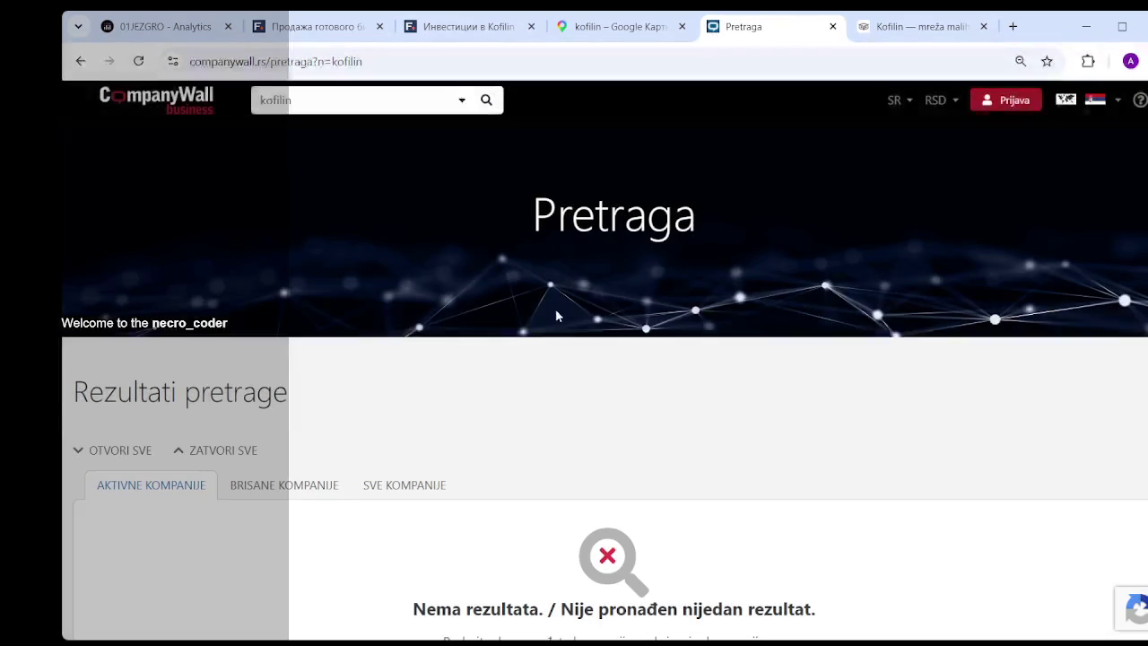
- Scroll through the empty 'kofilin' results and return to the Kofilin website
scroll(577, 310, down, 2)
scroll(538, 350, down, 1)
scroll(450, 391, down, 2)
scroll(453, 390, up, 5)
click(915, 26)
- Scroll up past the Kofilin reviews to the Drip and Glacé menu cards, then close the site
scroll(867, 318, up, 2)
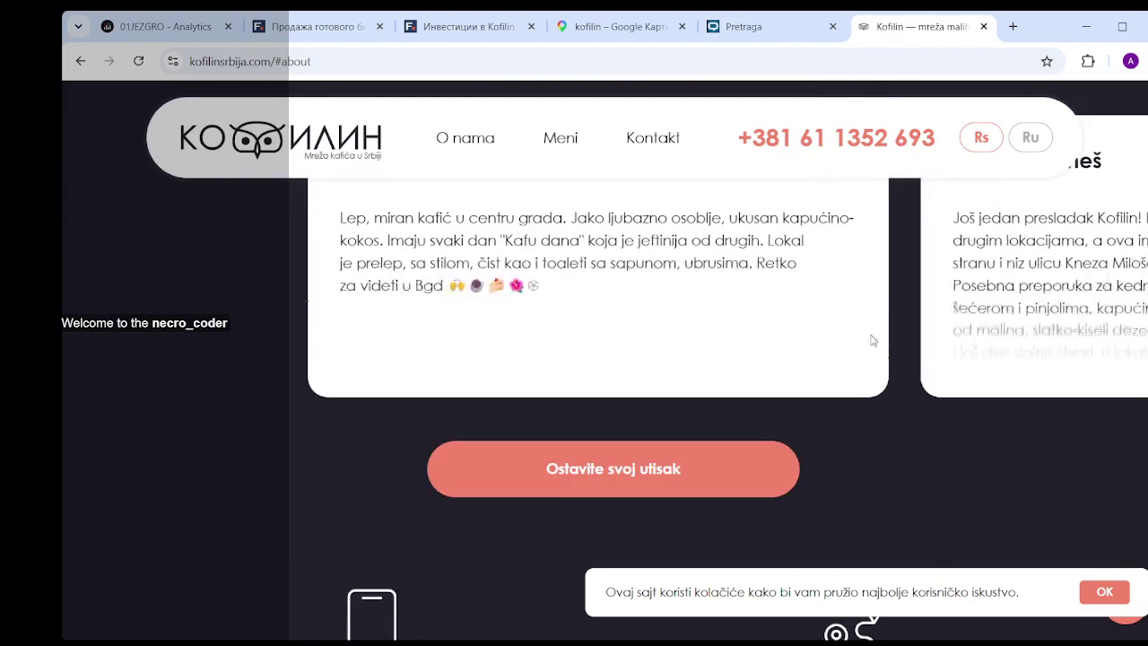
scroll(831, 316, up, 5)
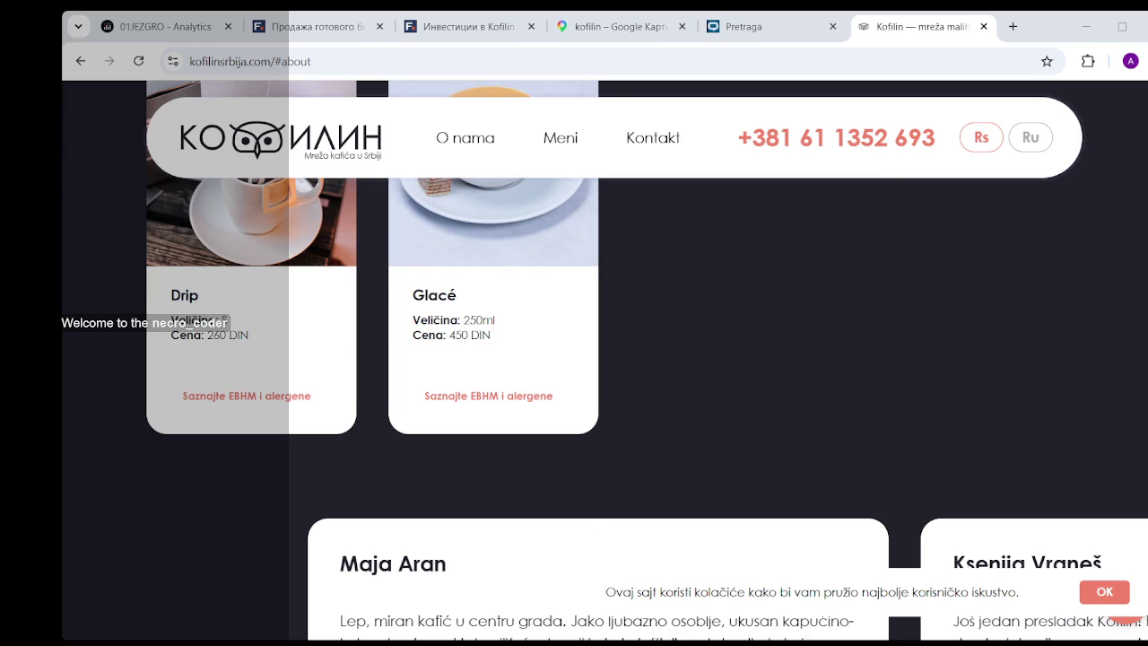
click(983, 26)
- Replace the kofilin query with a person's full name and search CompanyWall companies
drag(340, 106, 225, 110)
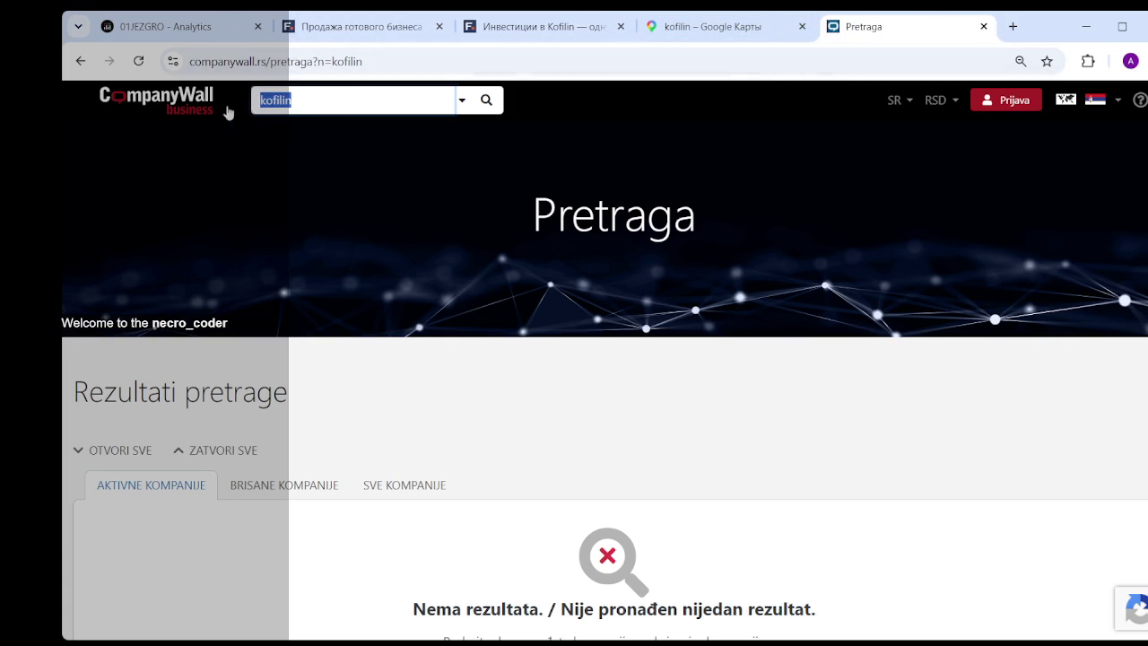
text(Anatolij Pobožev)
key(Return)
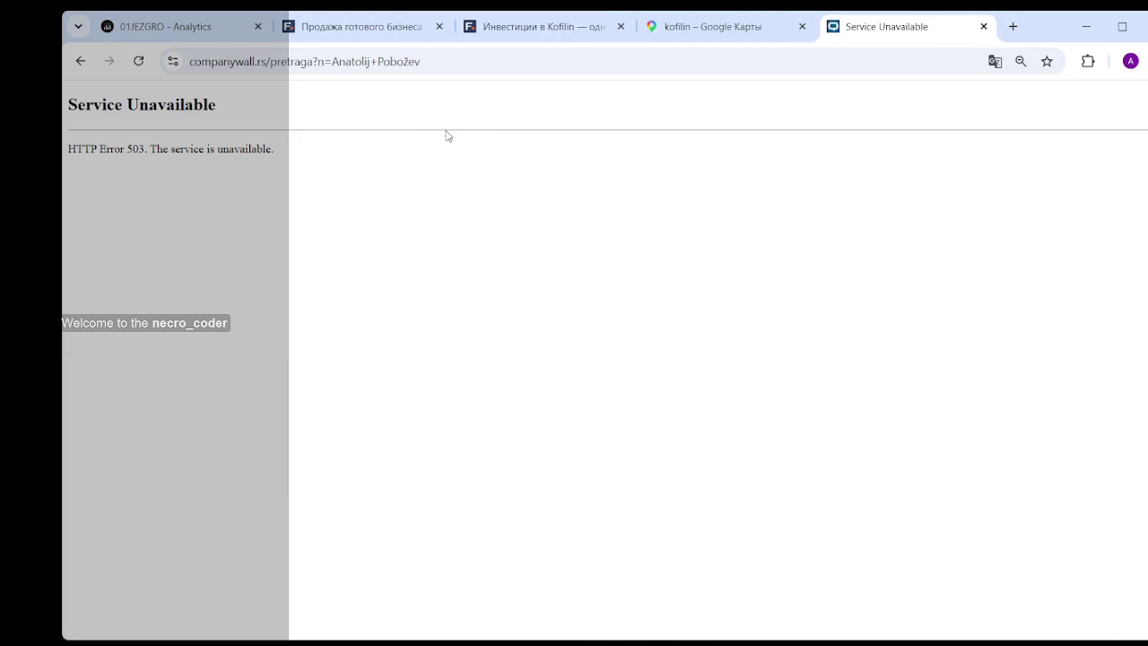
click(475, 61)
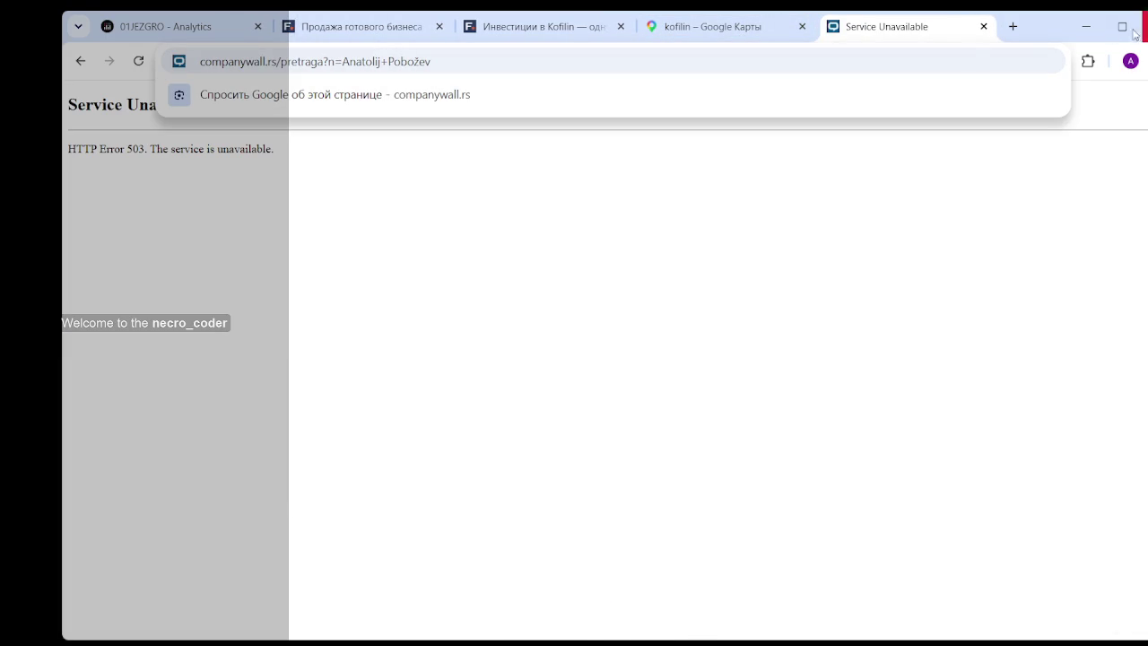
- In a new tab, search the web for 'company wall' and open the CompanyWall Business homepage
click(1011, 27)
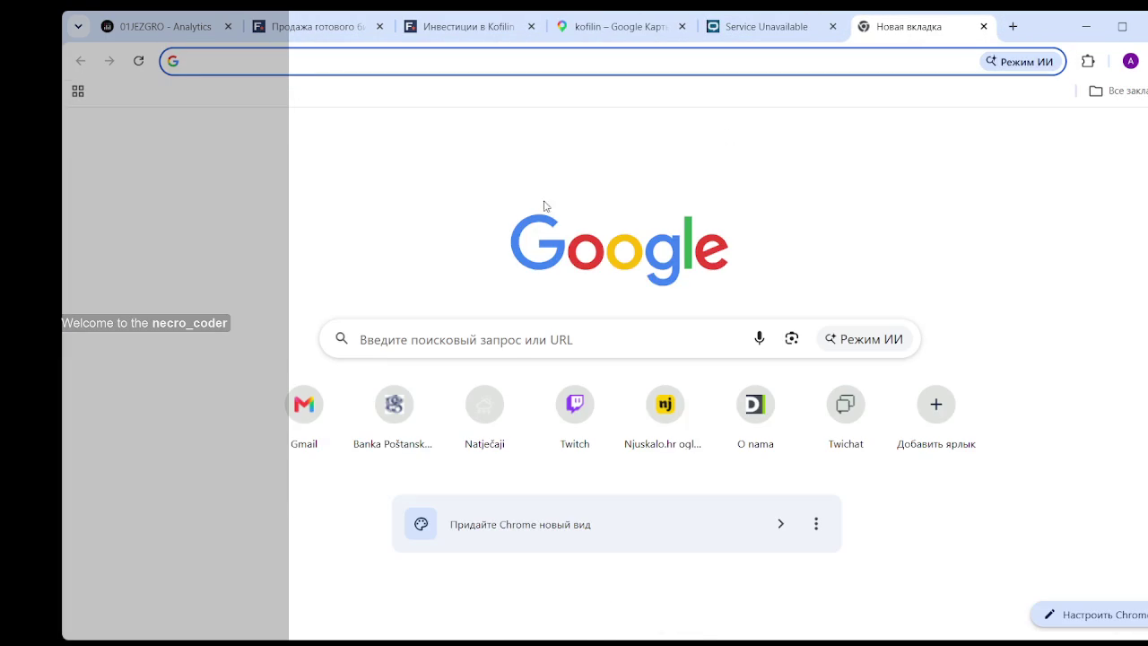
text(company wall)
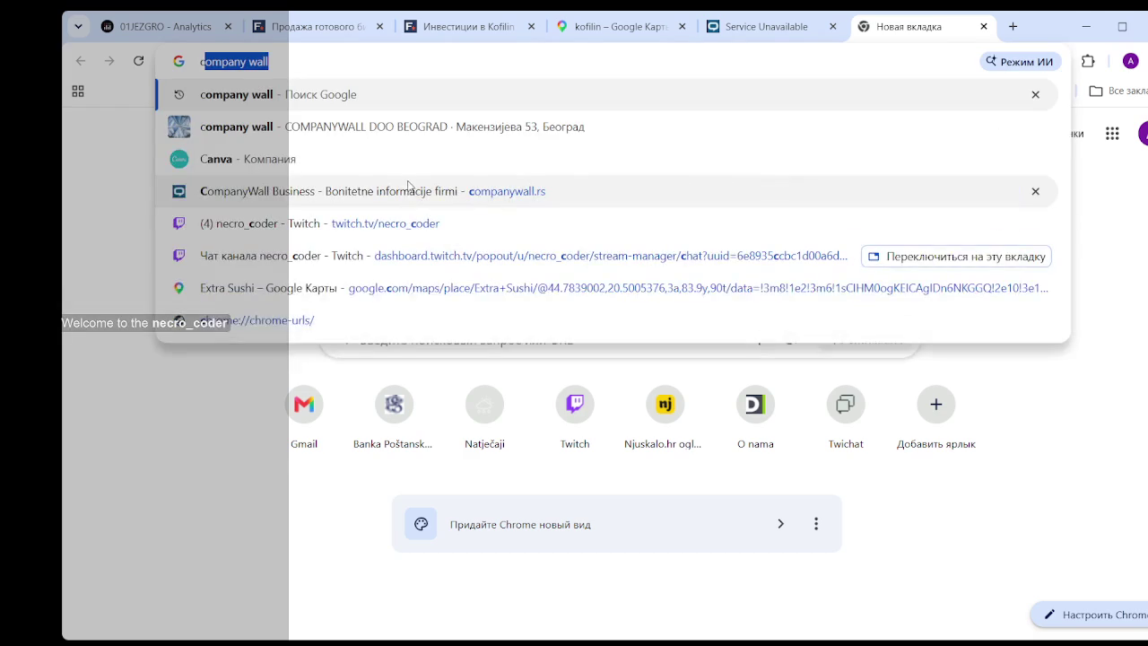
key(Return)
click(296, 279)
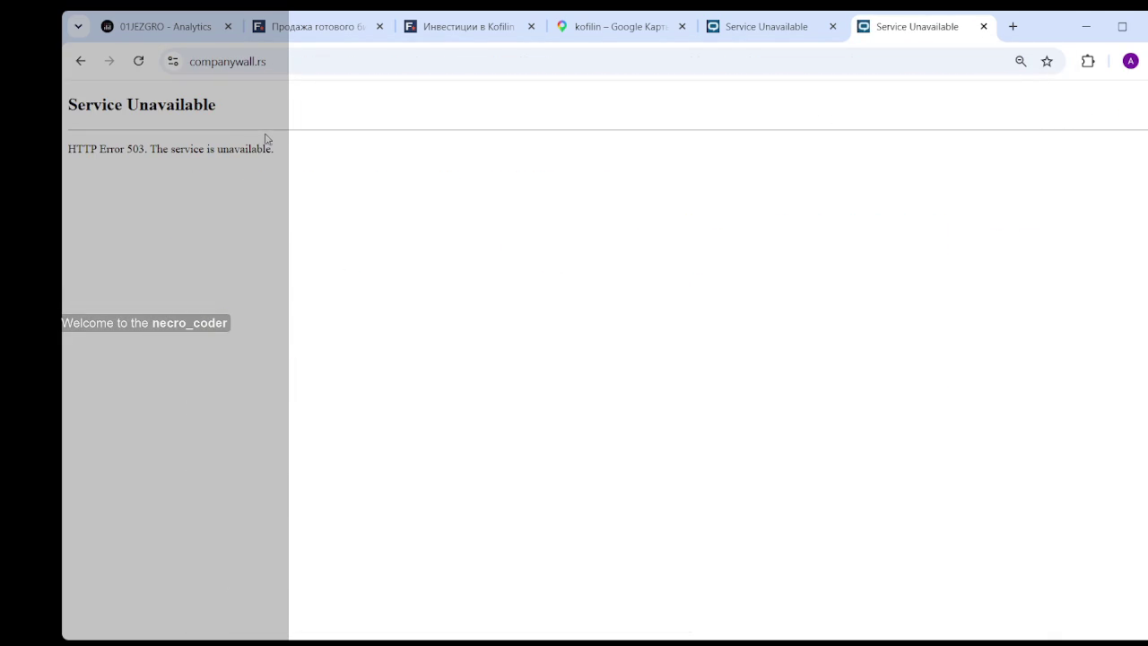
- Close the duplicate CompanyWall error page and reload the failed search page
click(787, 34)
click(917, 36)
click(983, 26)
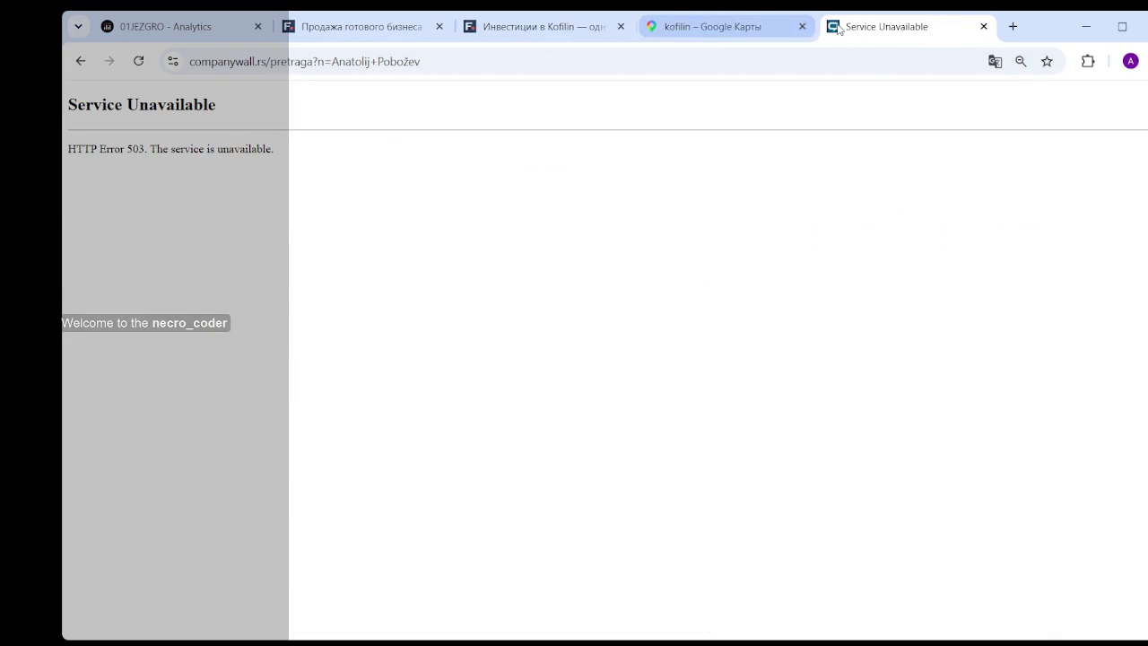
click(523, 67)
key(Return)
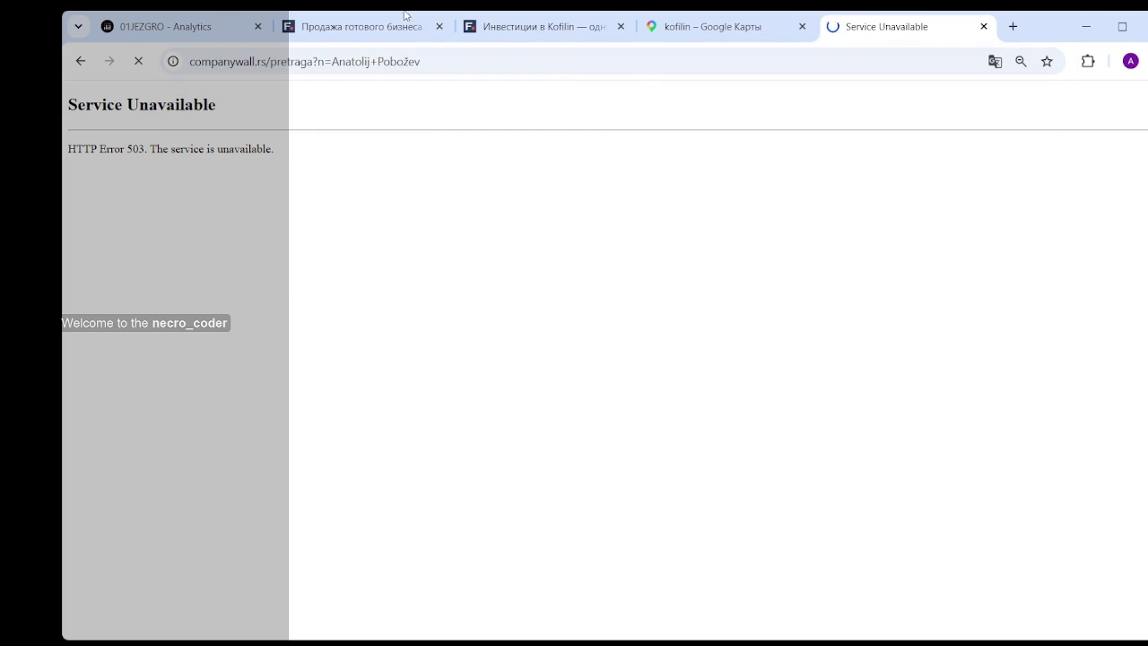
- Close the 'Инвестиции в Kofilin' article, moving on to the Belgrade business-for-sale listings
click(556, 36)
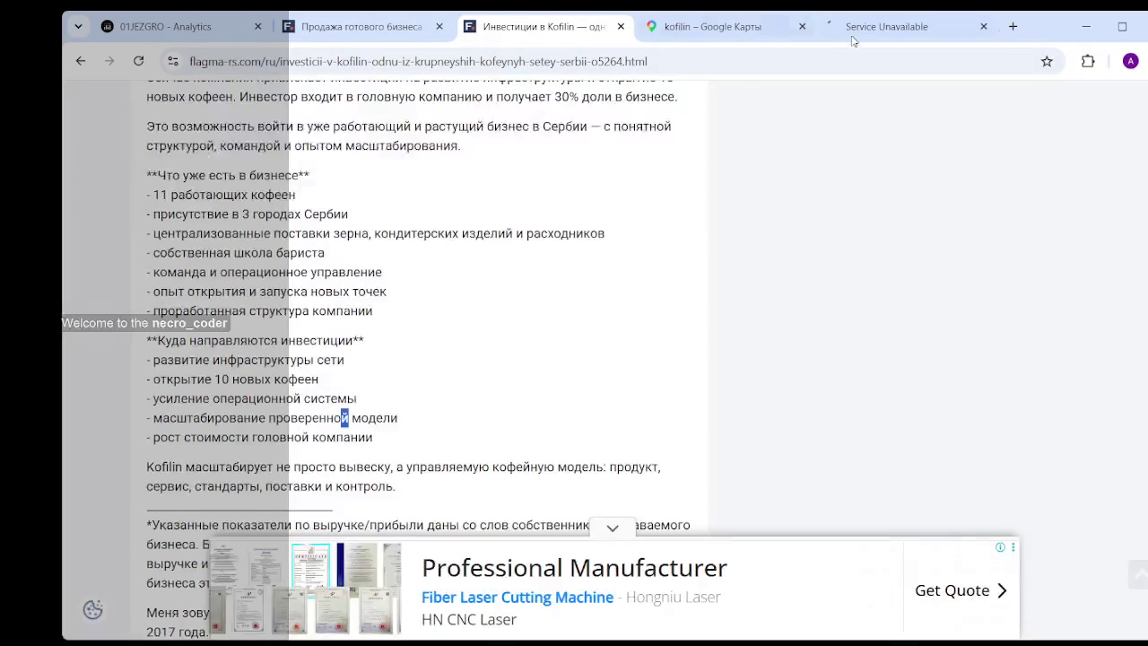
click(610, 206)
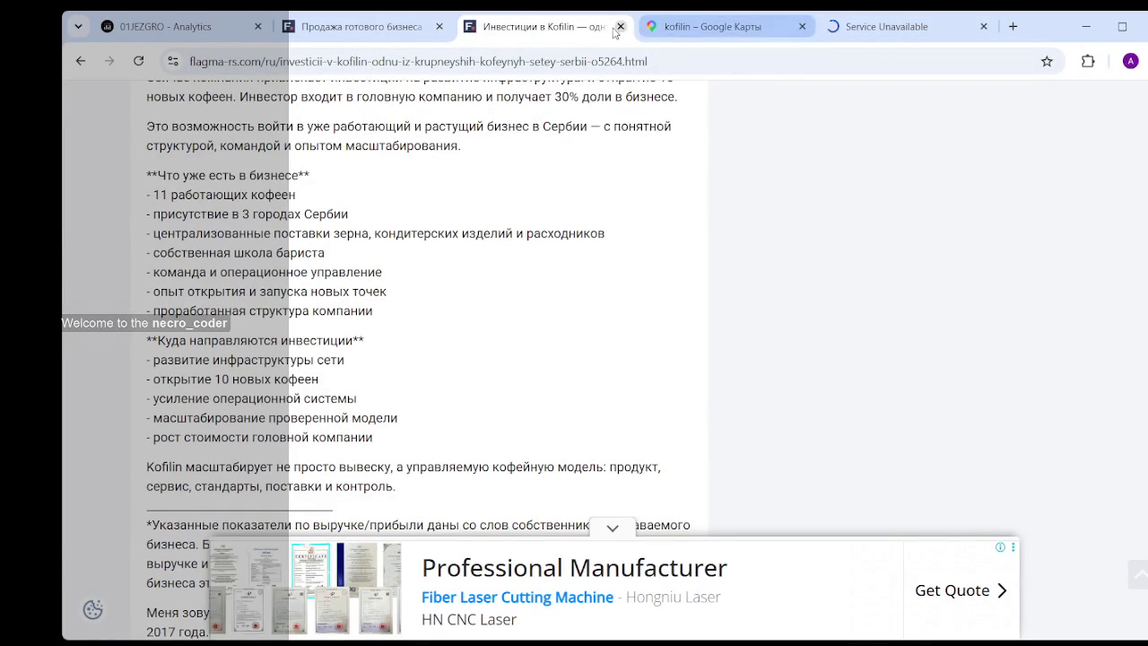
click(620, 27)
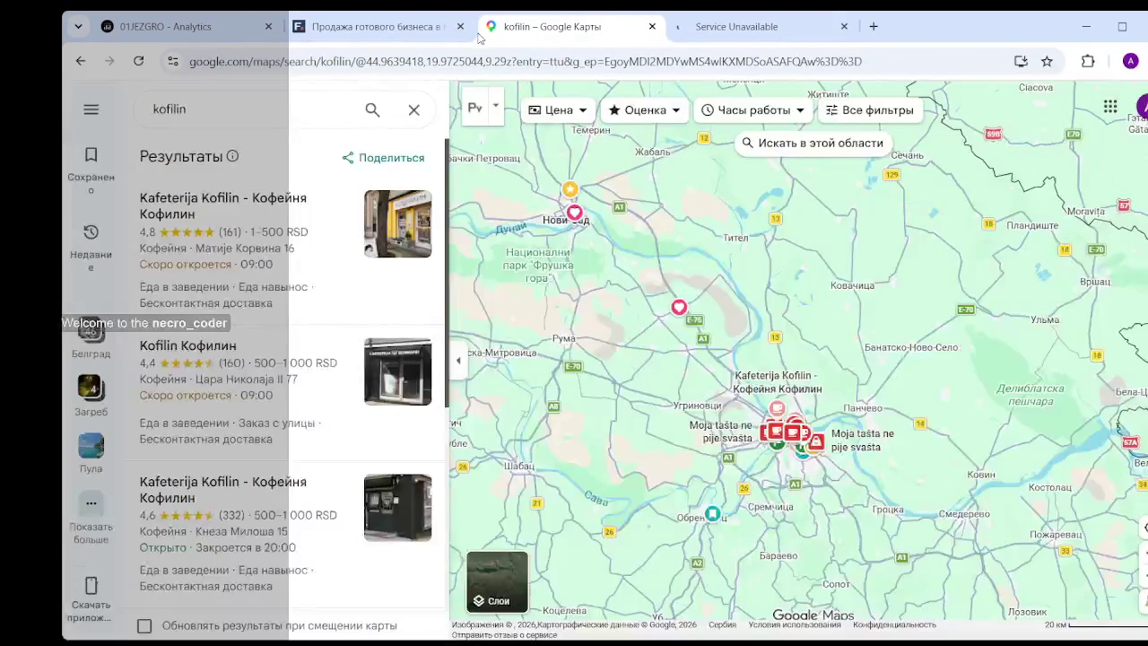
click(421, 26)
- Scroll the listings down to '2 кофейни-кафе в центре Белграда' and open it in a background tab
scroll(717, 220, down, 1)
scroll(792, 274, down, 2)
scroll(796, 272, down, 1)
scroll(794, 274, down, 1)
scroll(780, 275, down, 2)
scroll(762, 275, down, 1)
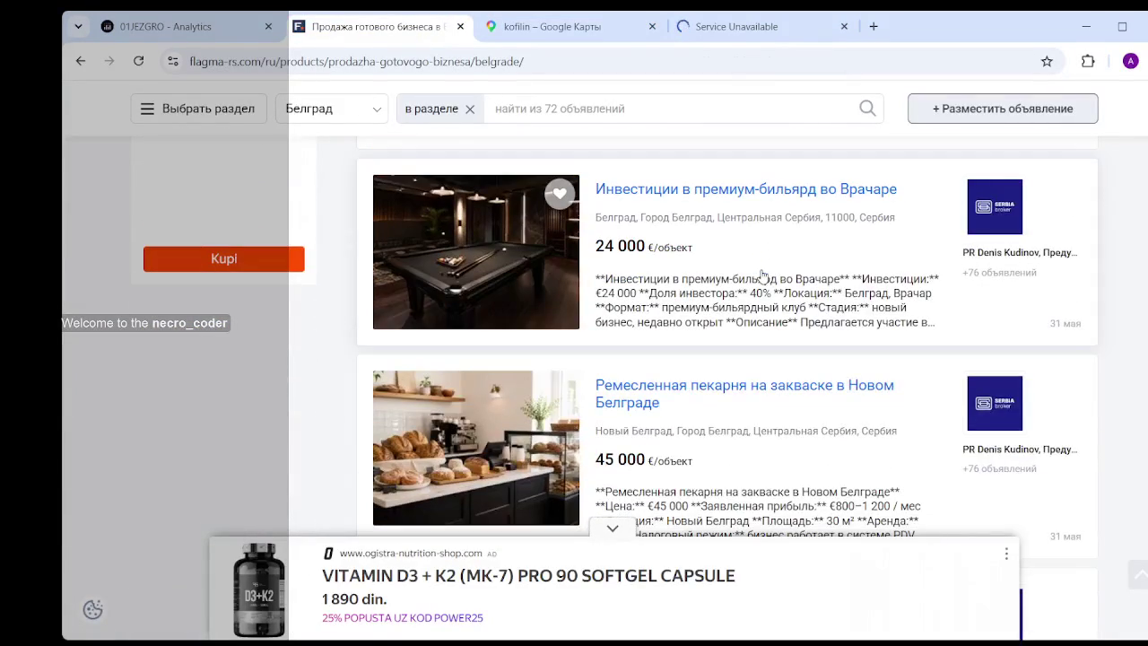
scroll(762, 276, down, 2)
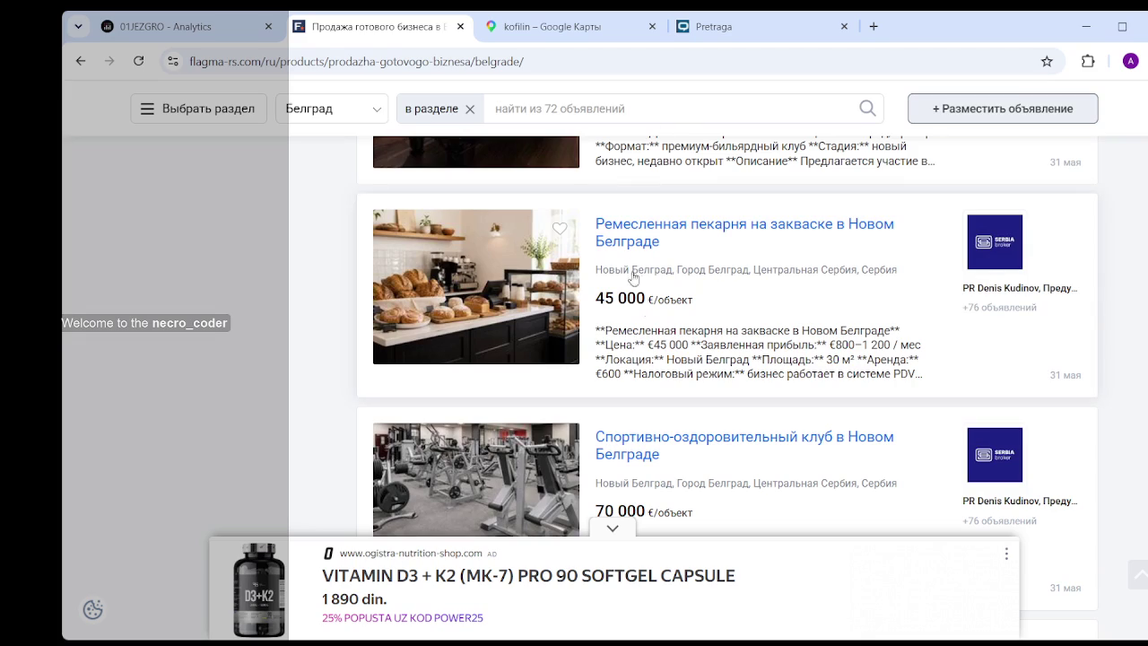
scroll(718, 301, down, 3)
scroll(718, 313, down, 3)
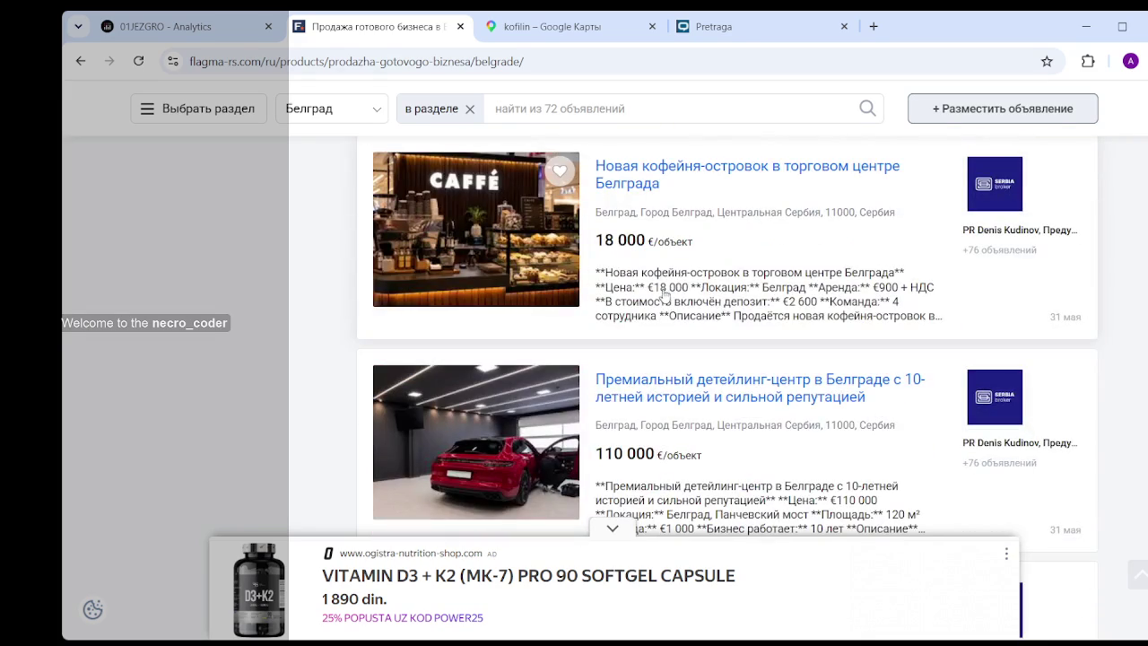
scroll(655, 286, down, 4)
scroll(656, 285, down, 1)
scroll(655, 285, down, 2)
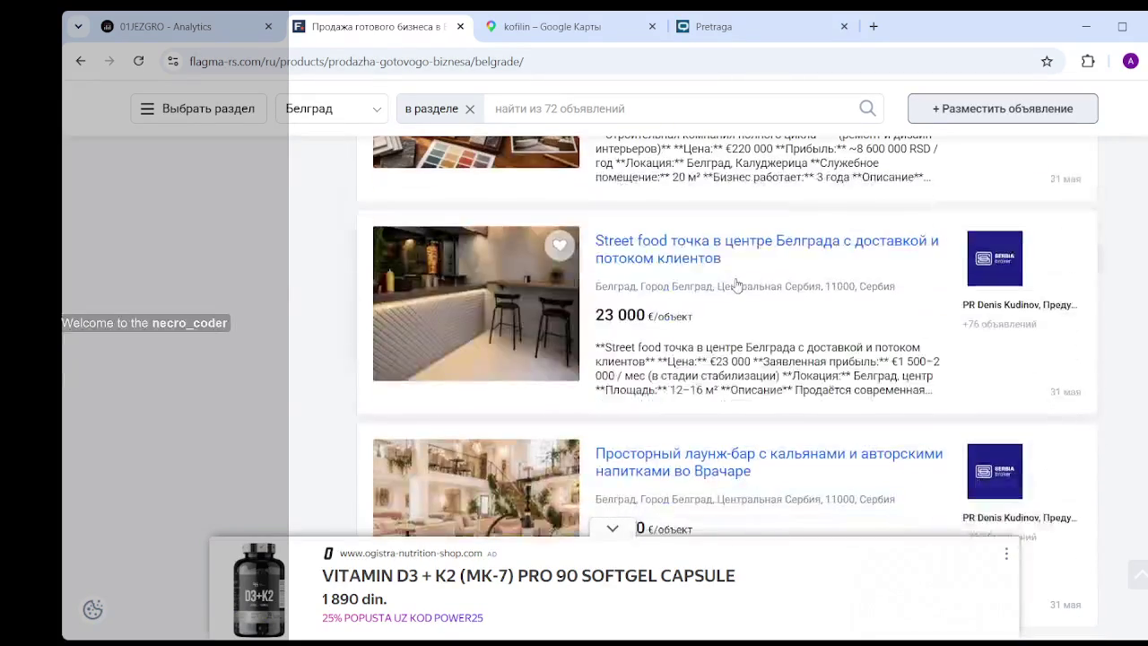
scroll(747, 269, down, 3)
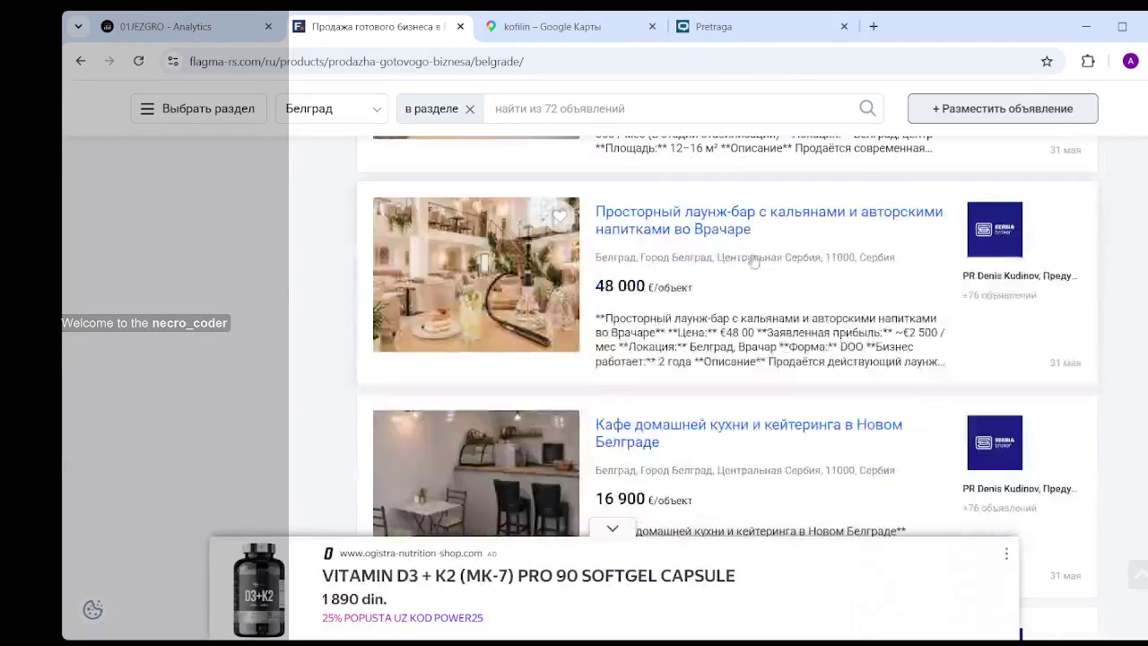
scroll(752, 261, down, 4)
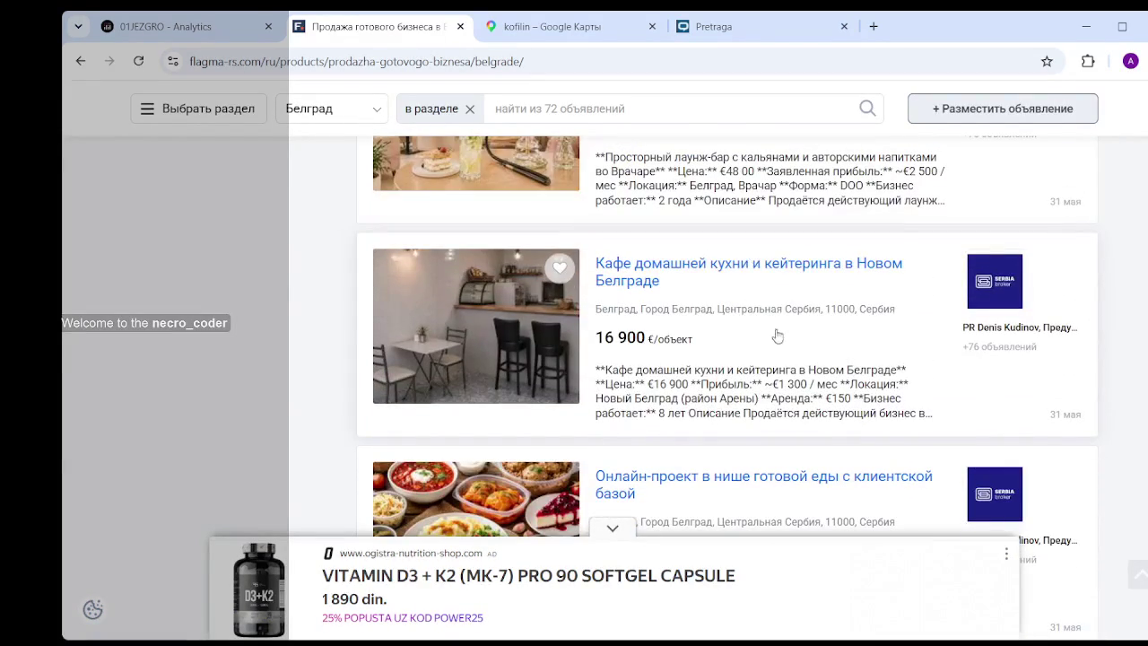
scroll(770, 319, down, 5)
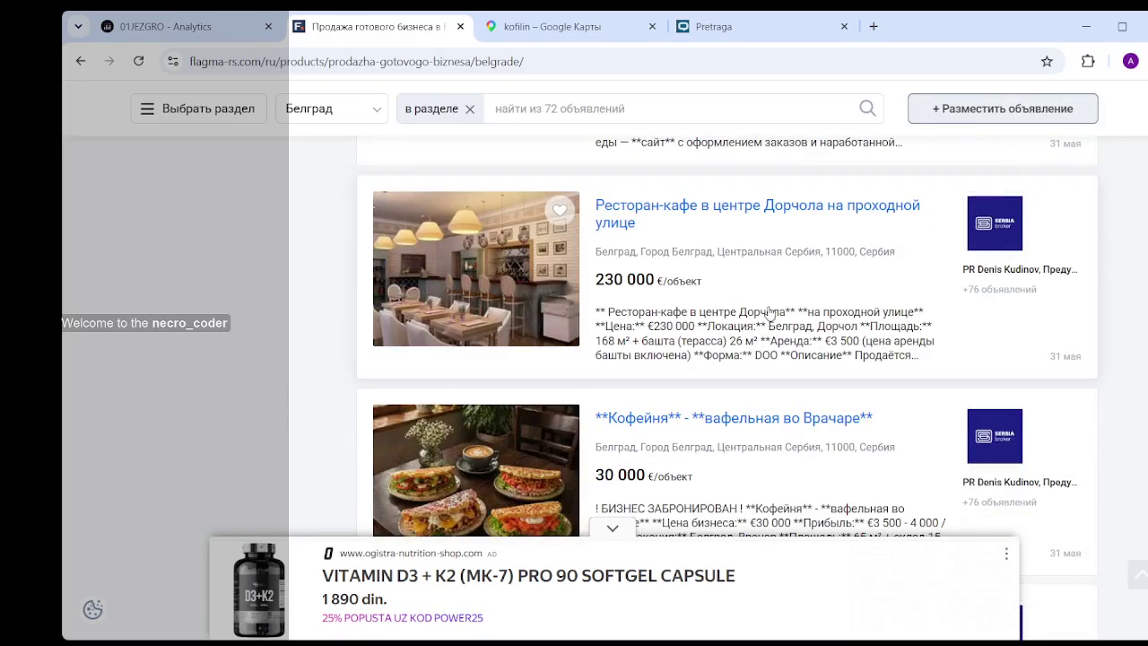
scroll(769, 314, down, 2)
scroll(764, 301, down, 2)
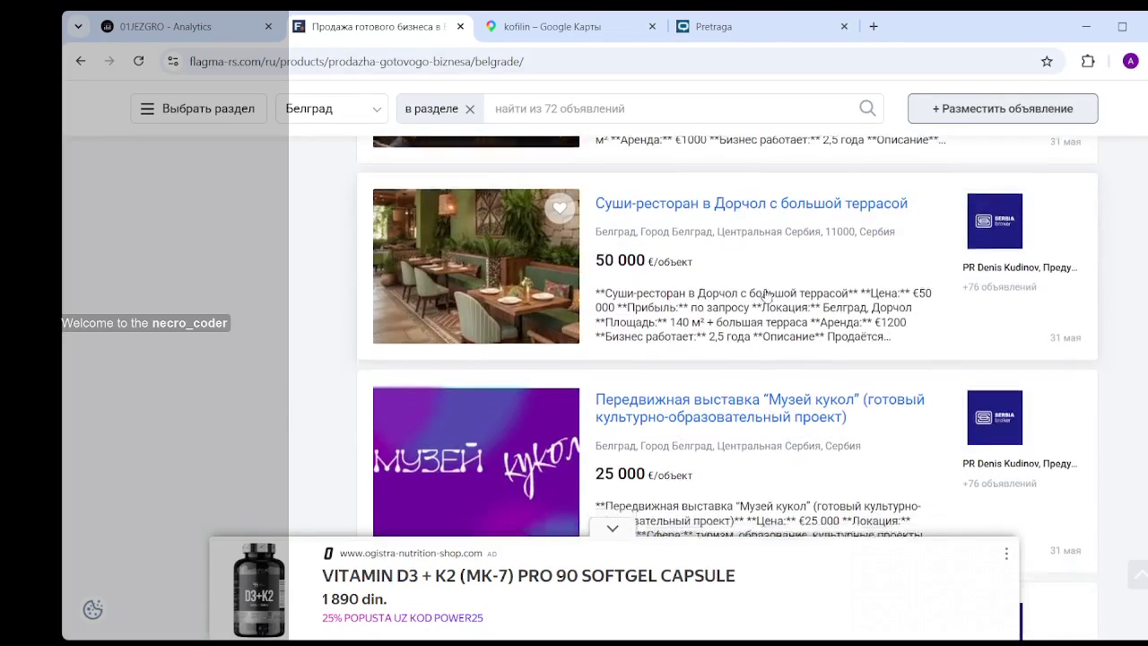
scroll(764, 295, down, 2)
scroll(766, 288, up, 2)
scroll(767, 287, down, 4)
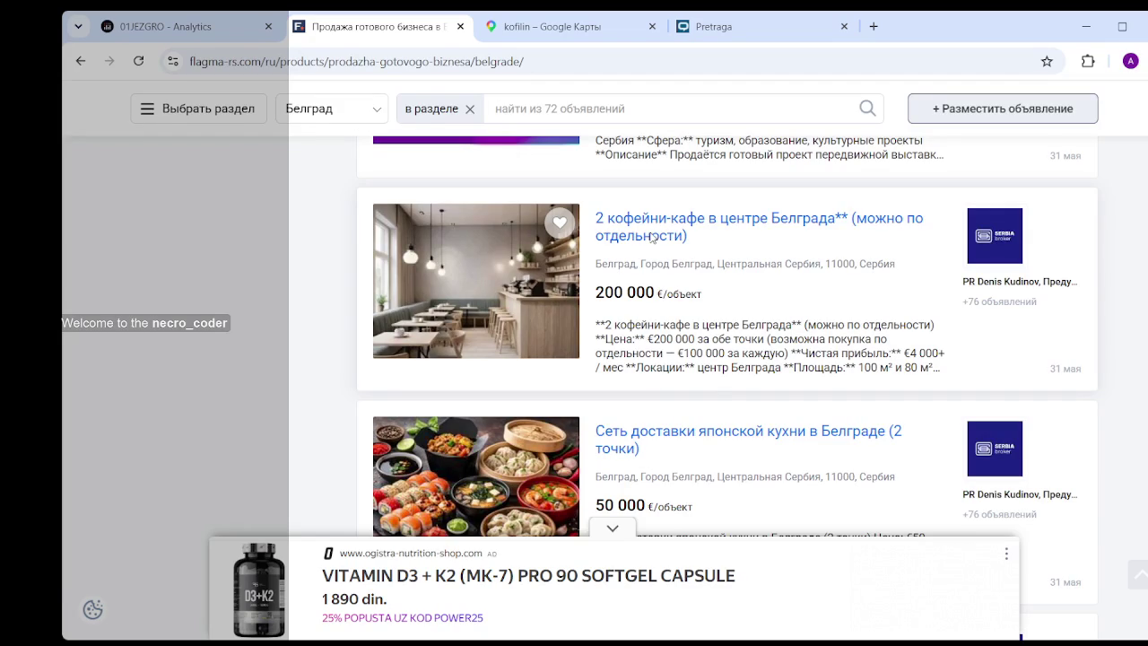
middle_click(668, 249)
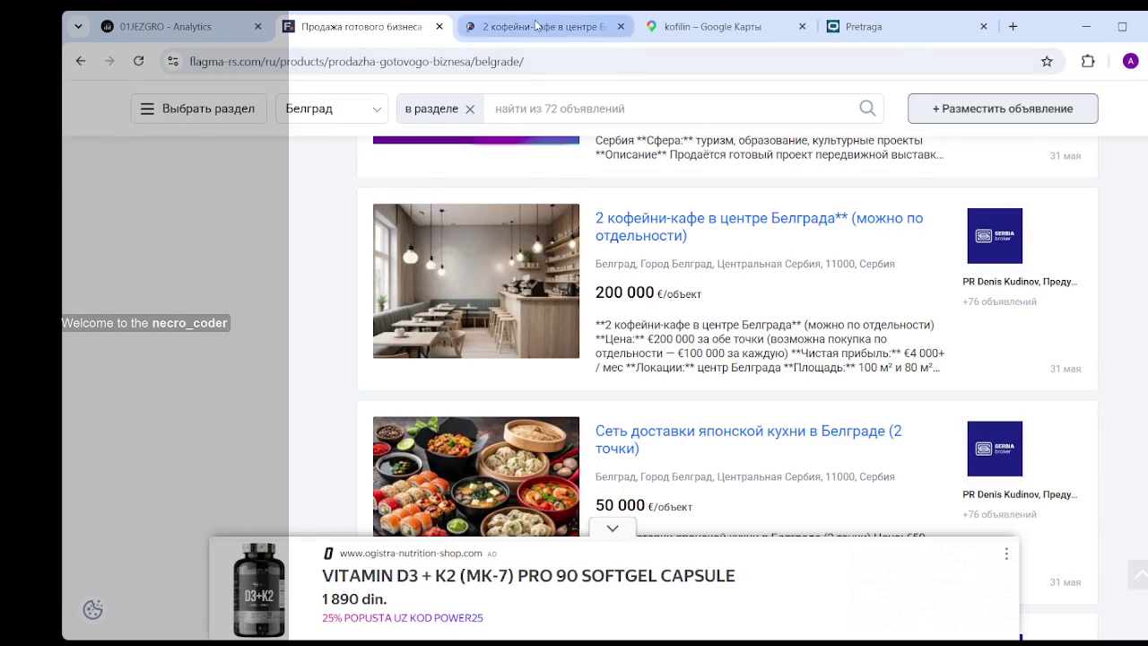
key(ctrl+Tab)
scroll(574, 285, down, 5)
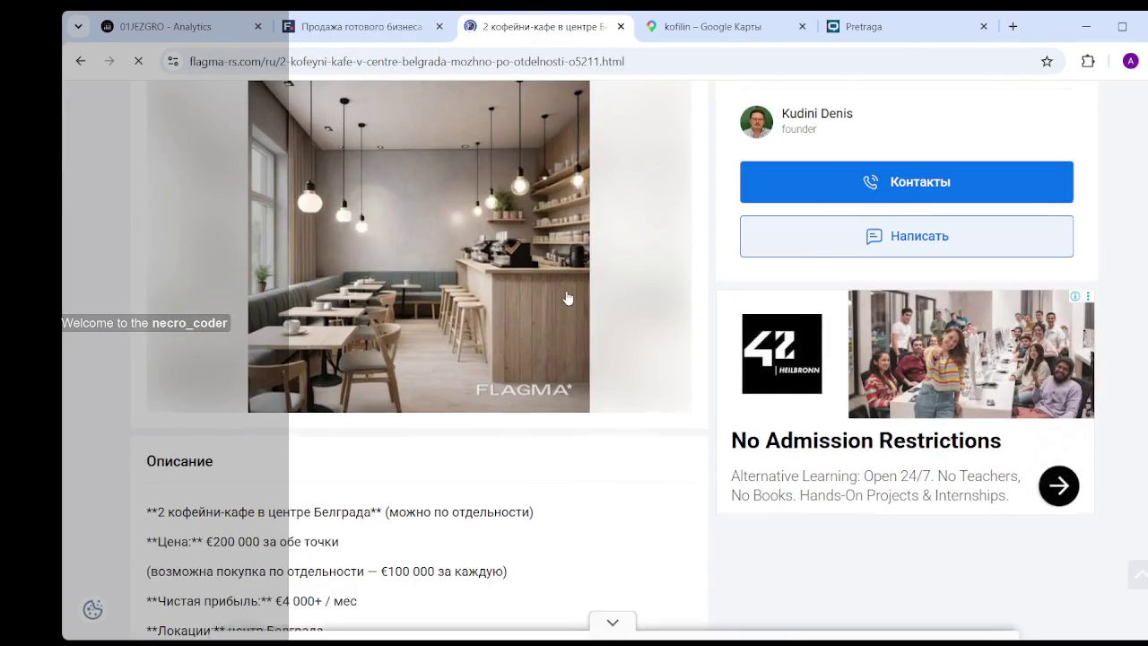
scroll(560, 290, down, 3)
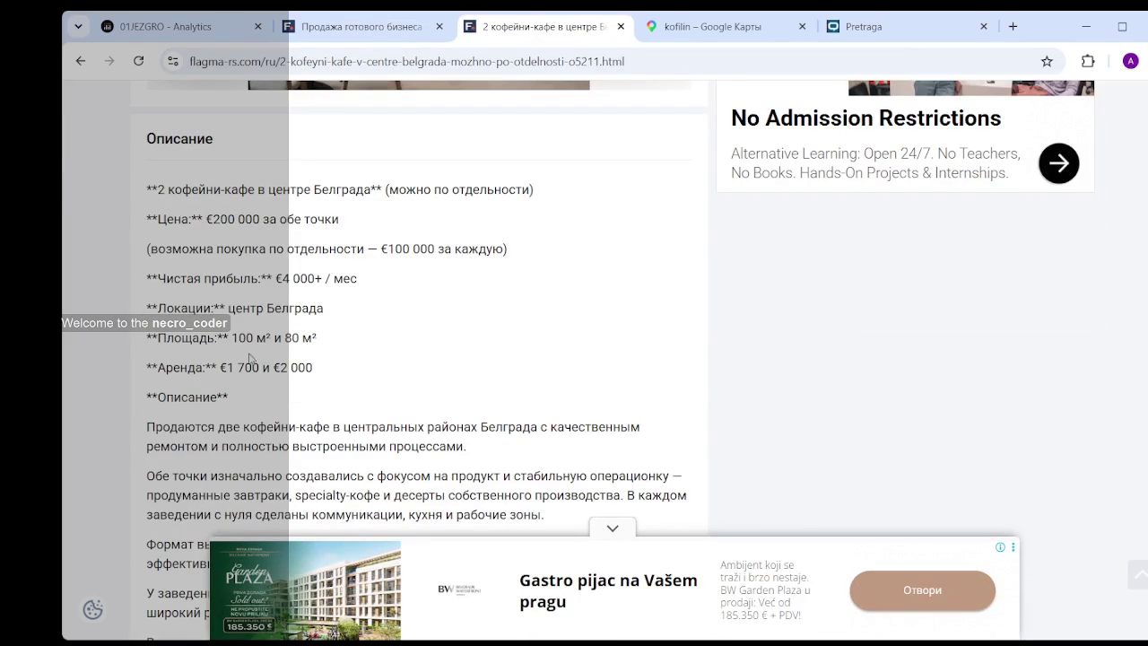
click(619, 27)
scroll(618, 276, down, 3)
scroll(618, 275, down, 3)
scroll(619, 275, down, 2)
scroll(628, 267, up, 2)
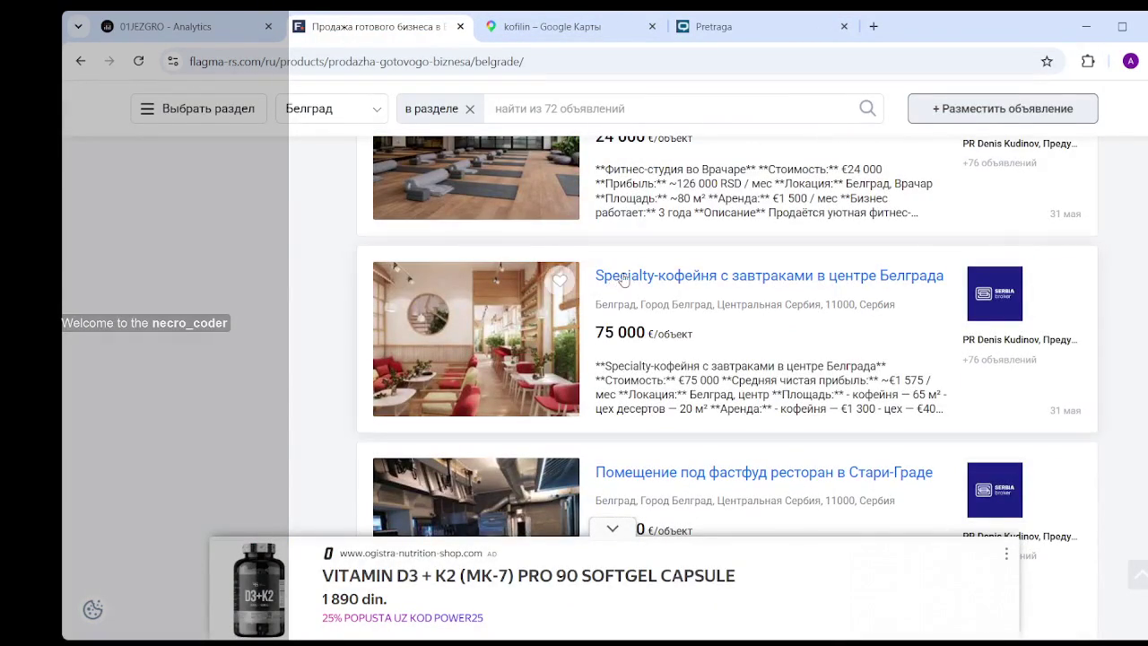
- Scroll through the remaining Flagma Belgrade café listings, then return to the '01JEZGRO - Analytics' dashboard
scroll(684, 319, down, 3)
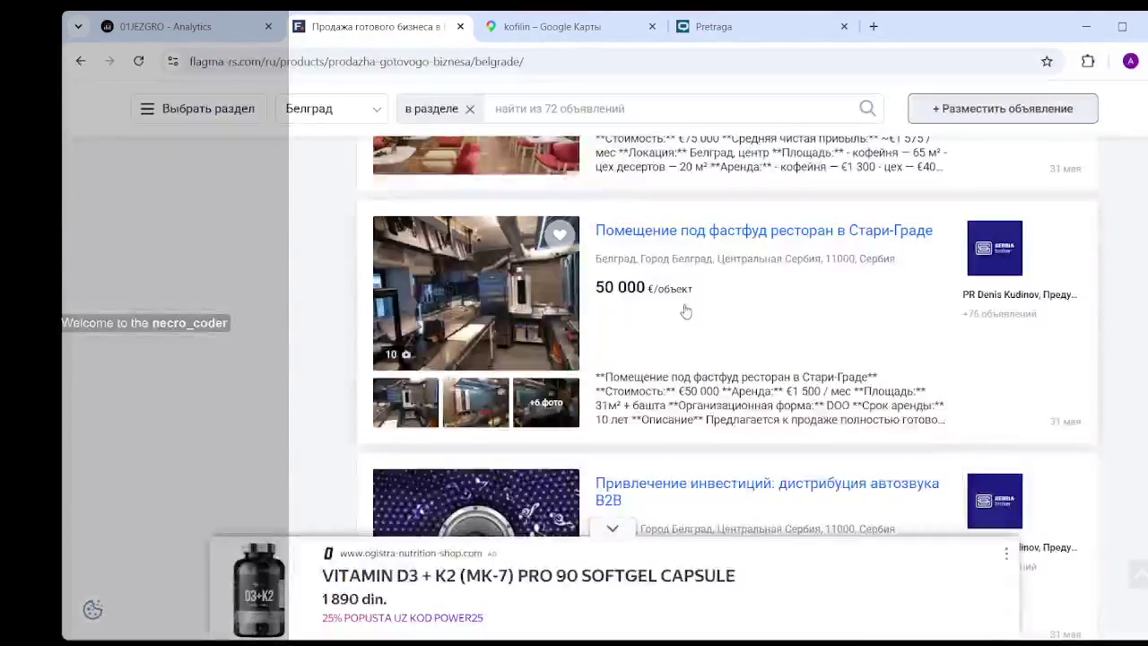
scroll(684, 317, down, 2)
scroll(685, 314, down, 2)
scroll(684, 309, down, 1)
scroll(684, 310, down, 2)
scroll(684, 310, down, 1)
scroll(684, 309, down, 2)
scroll(684, 309, down, 1)
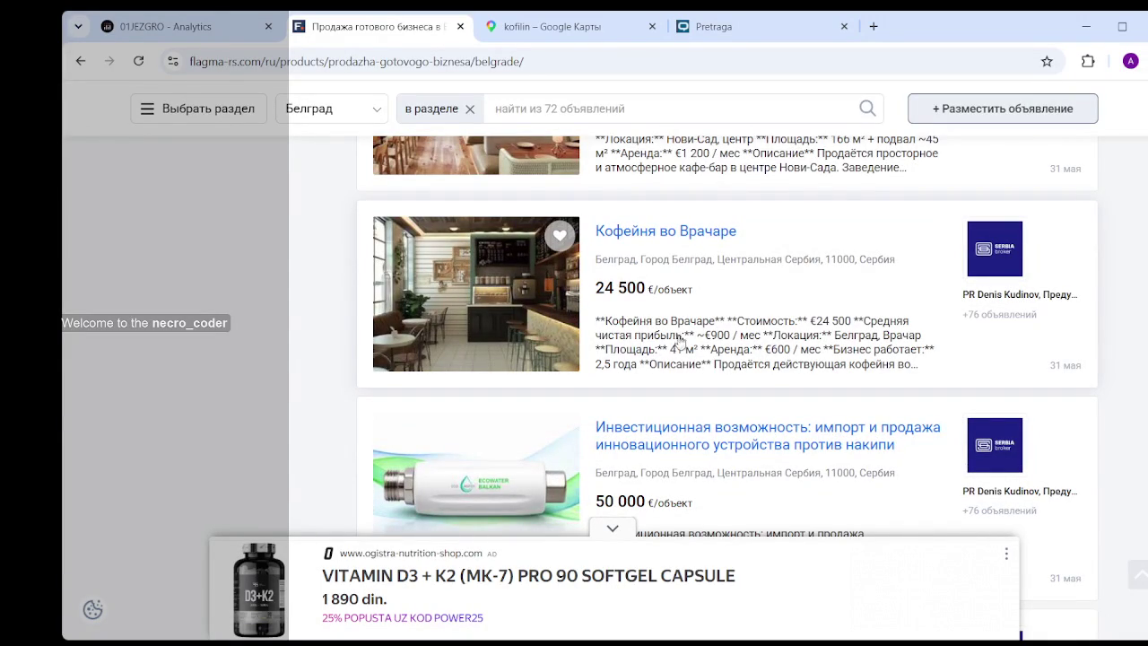
scroll(691, 333, down, 4)
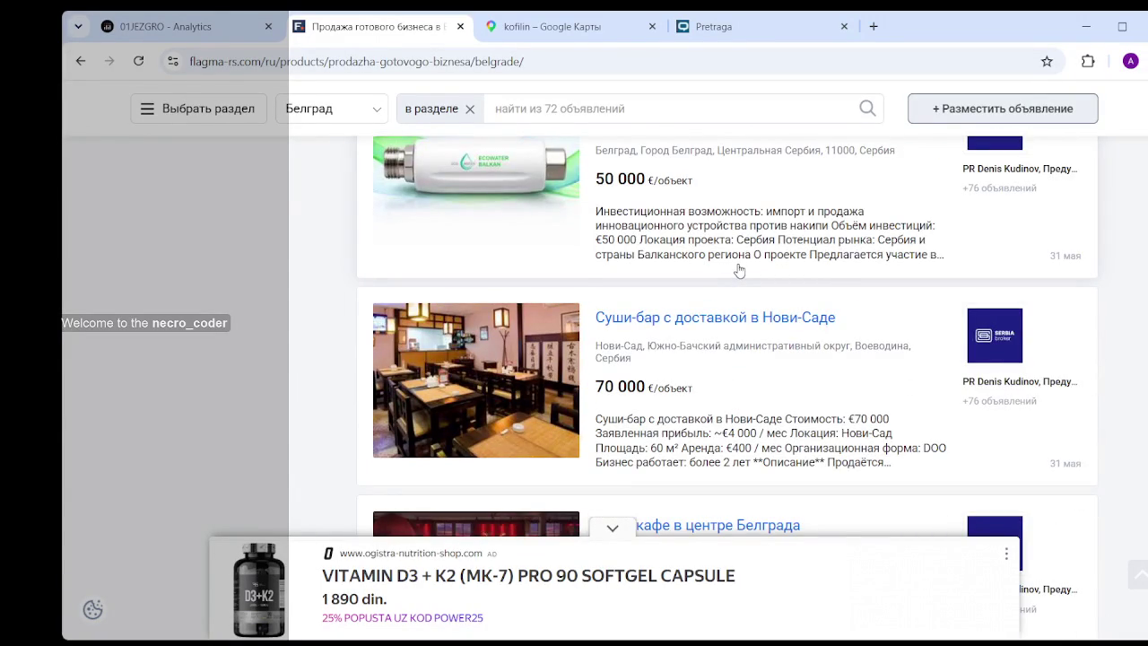
scroll(737, 275, down, 2)
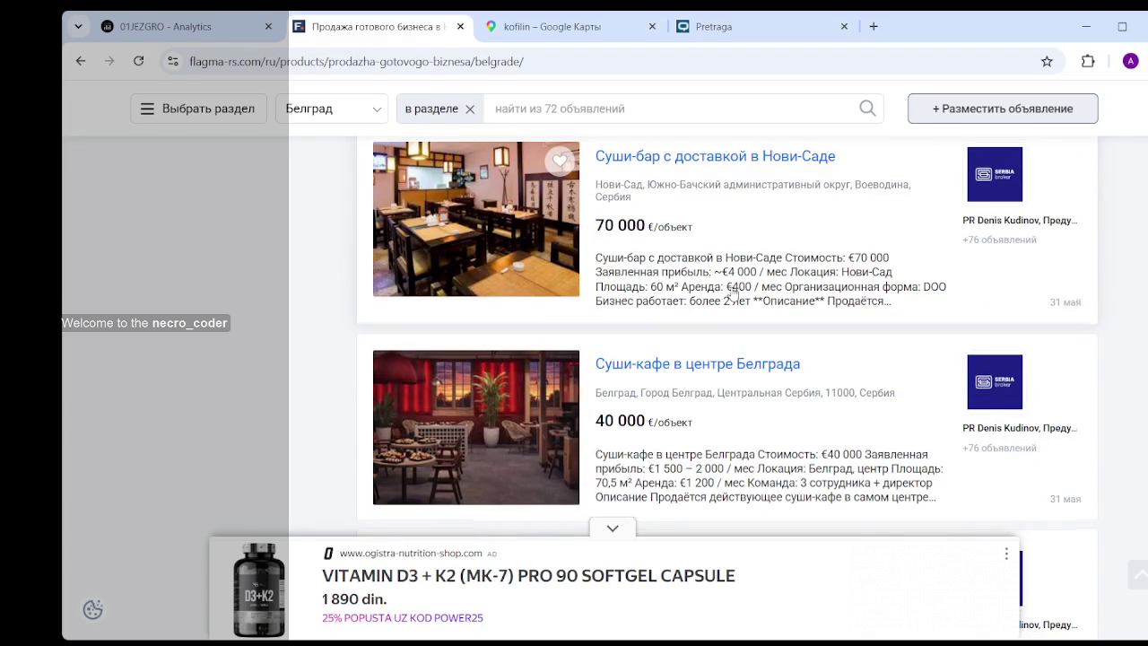
scroll(732, 284, down, 2)
scroll(732, 284, down, 3)
scroll(731, 283, down, 3)
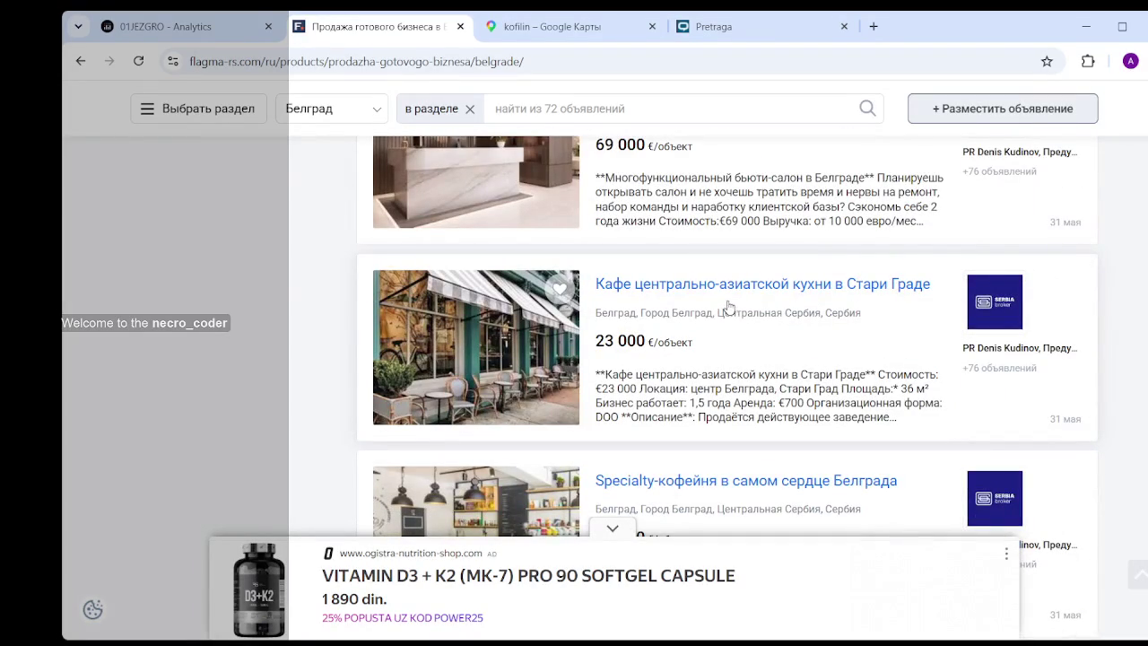
scroll(732, 305, down, 2)
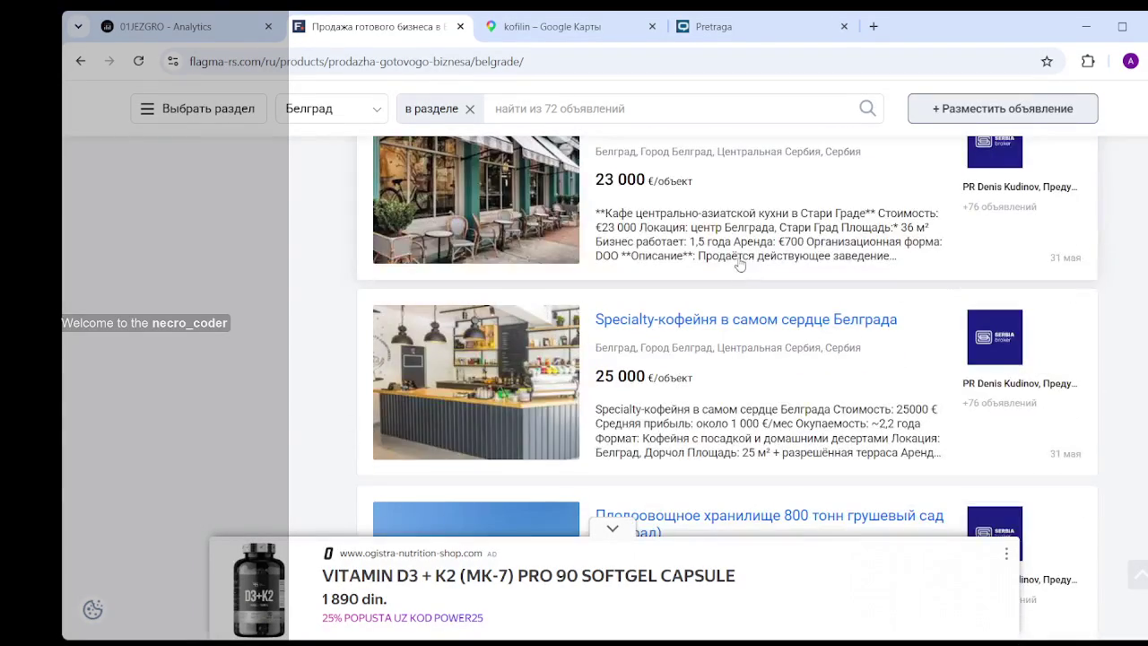
scroll(744, 269, down, 2)
scroll(739, 264, down, 3)
scroll(739, 263, down, 2)
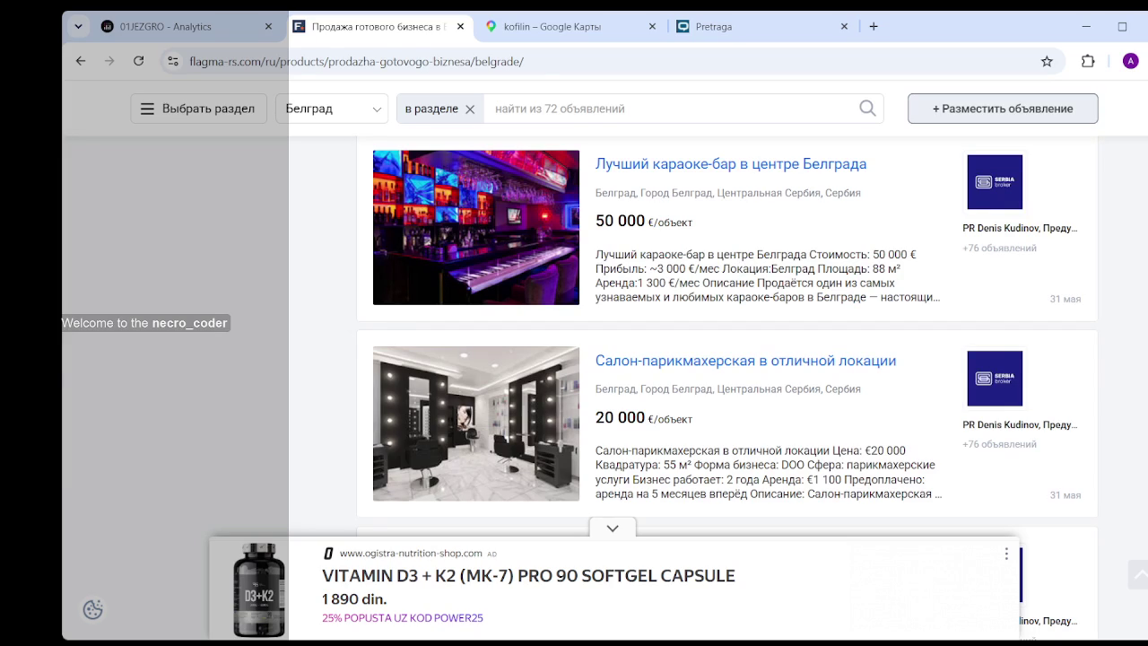
click(170, 27)
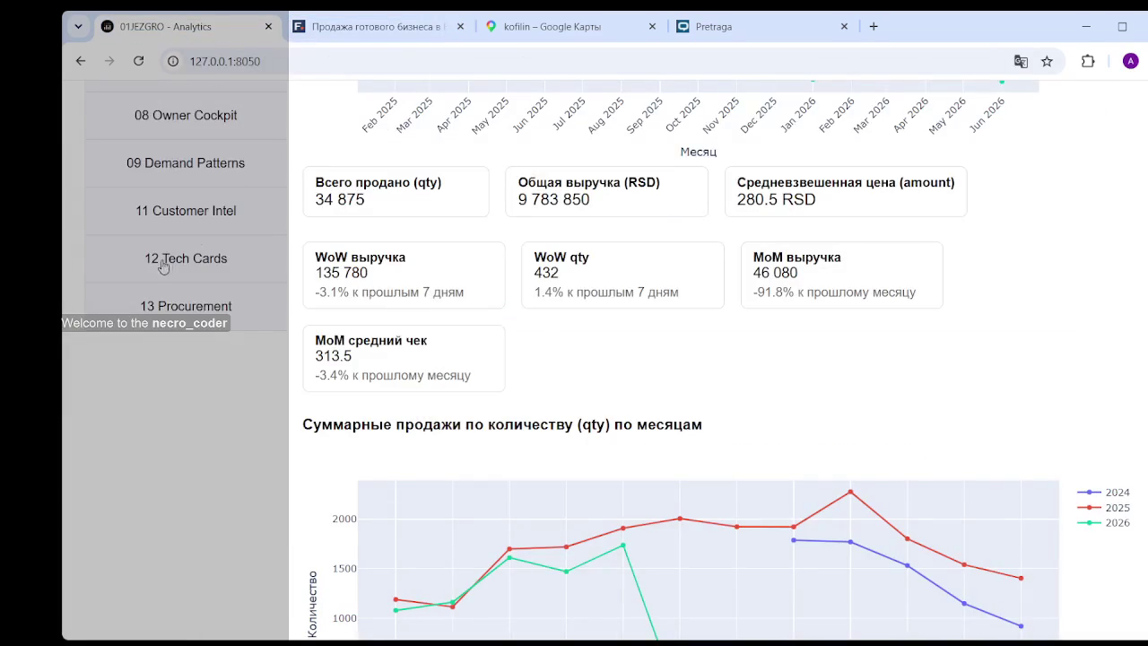
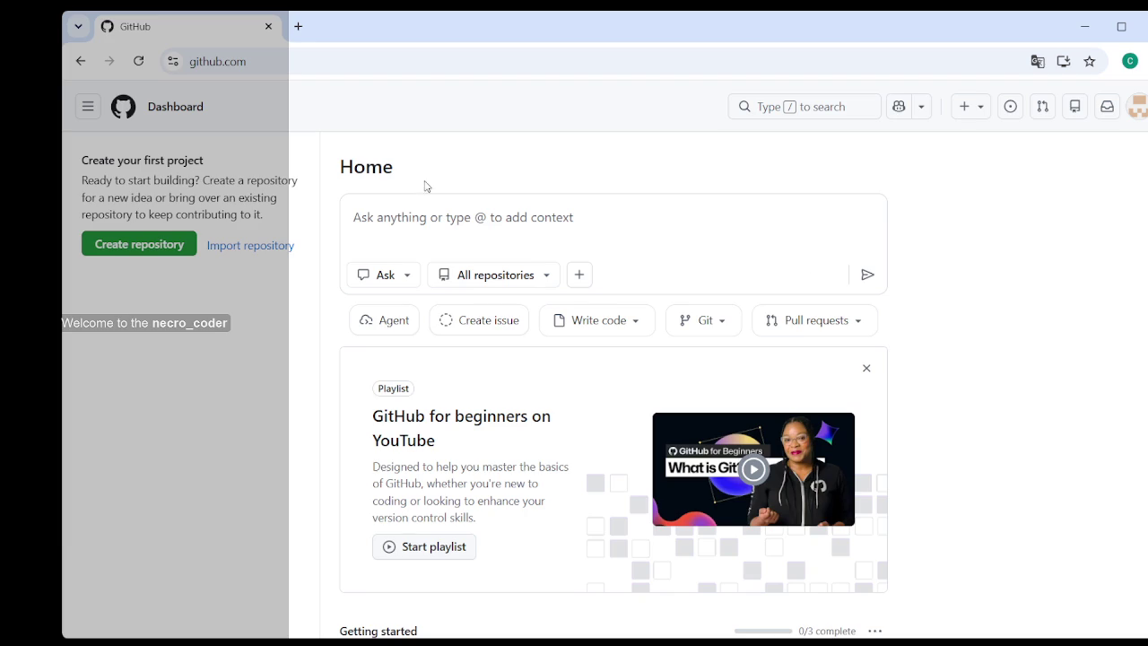
- Start a new repository from the dashboard and choose Private in the visibility dropdown
click(147, 247)
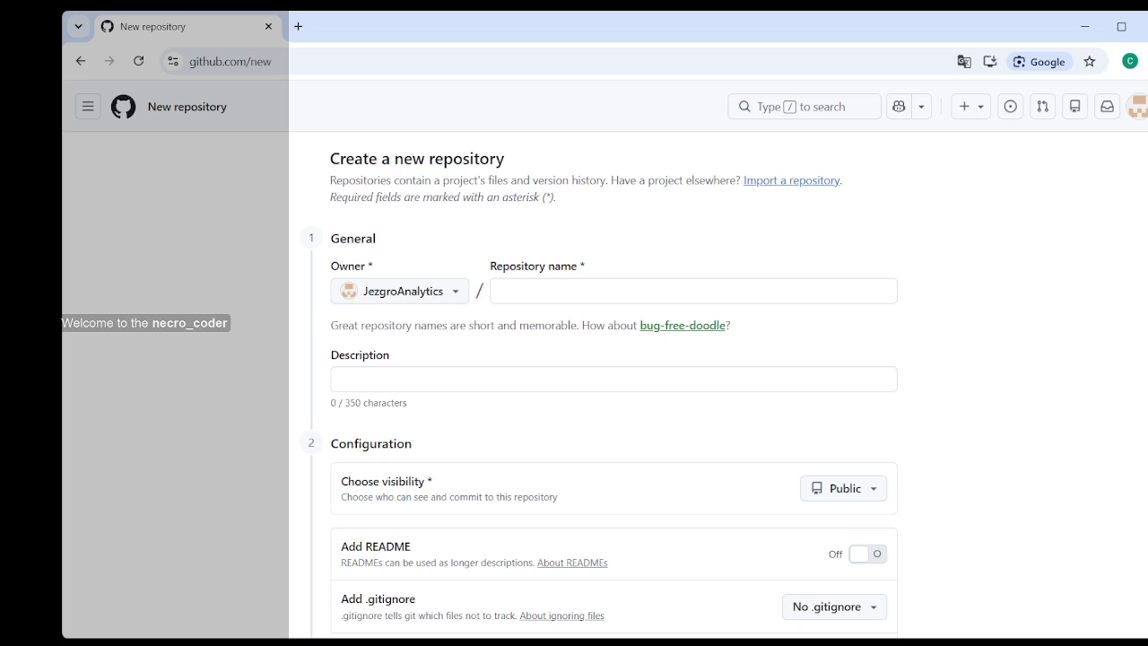
click(866, 485)
click(878, 579)
- Put the cursor in the Repository name field of the new private repository form
click(518, 295)
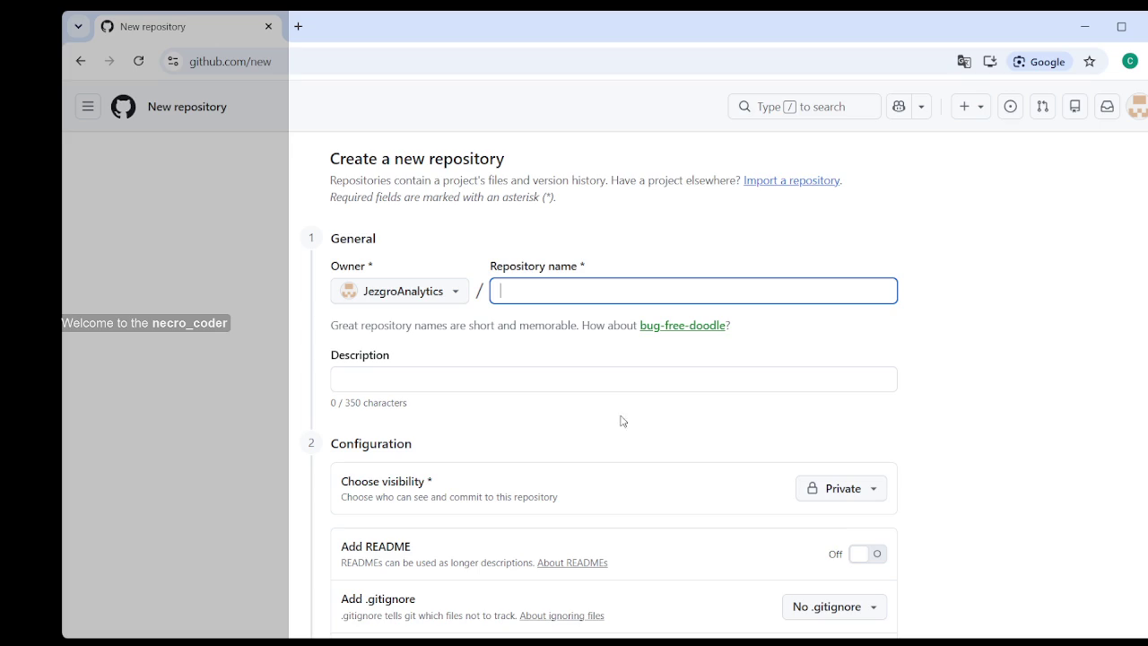
- Scroll down to the Add README toggle and leave it switched Off
scroll(638, 388, down, 2)
scroll(699, 356, down, 2)
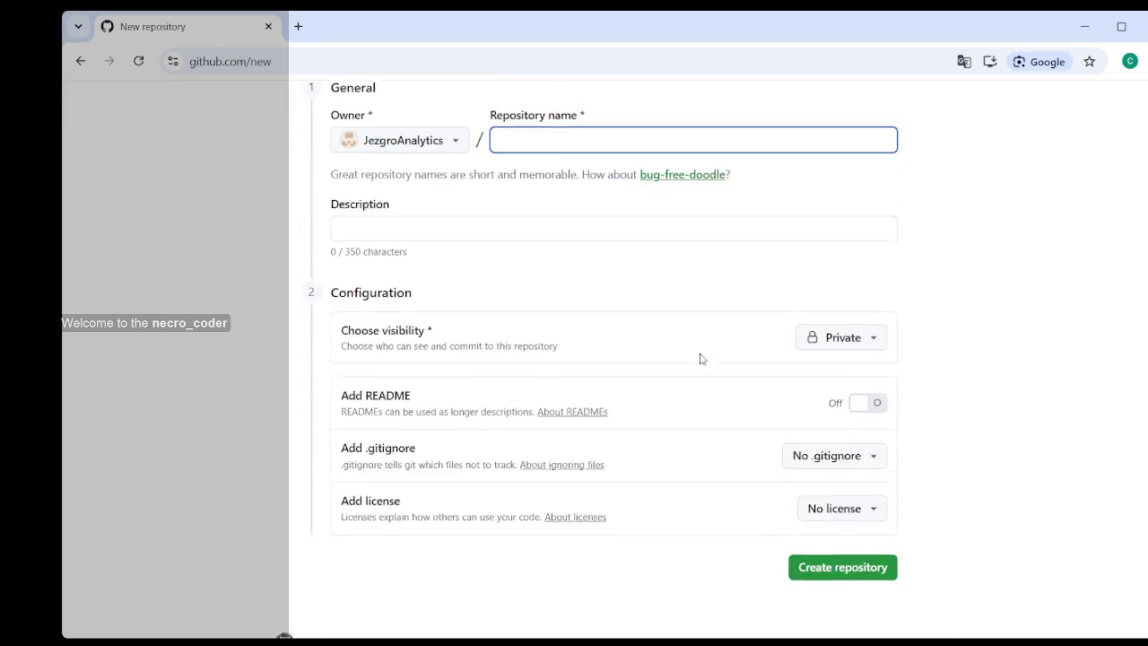
click(862, 399)
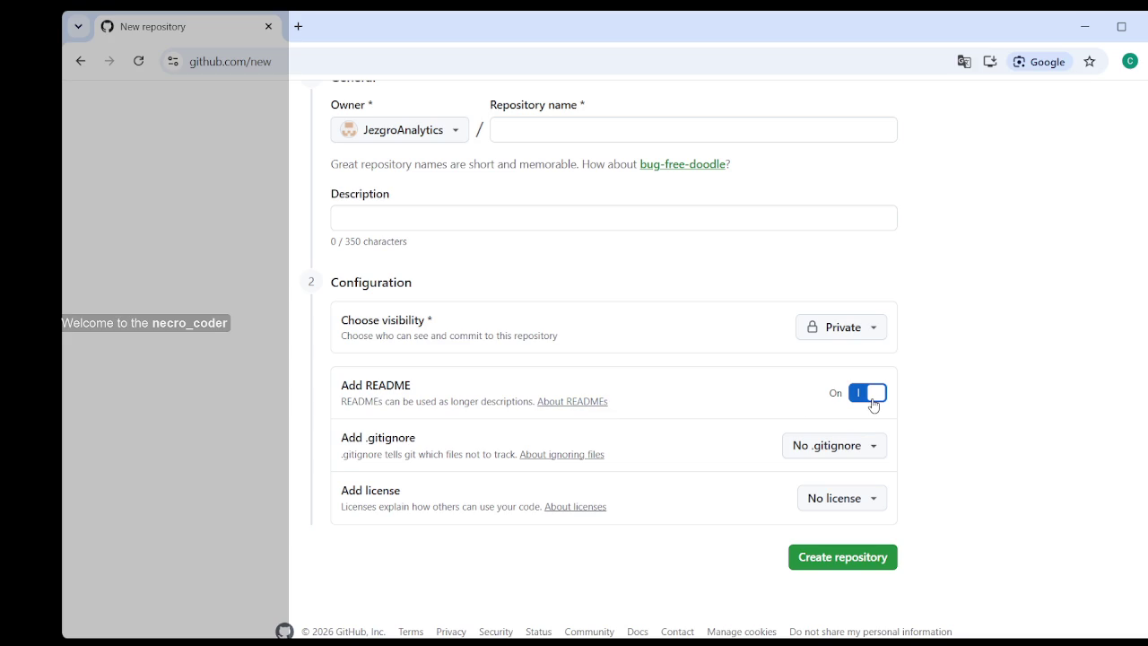
click(866, 392)
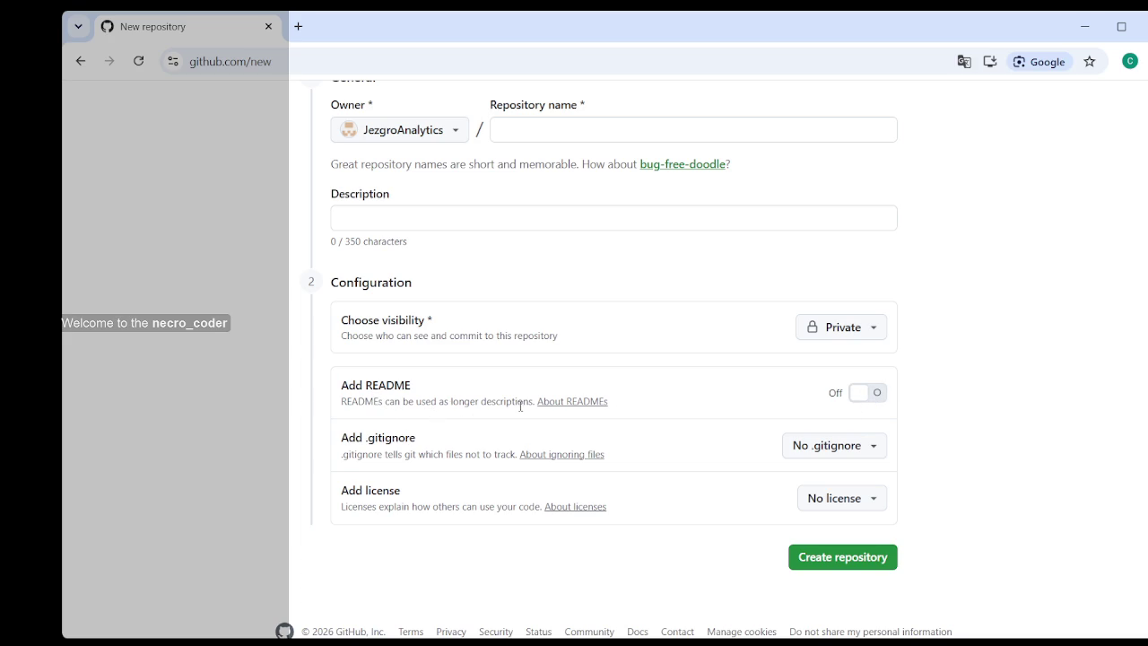
click(575, 401)
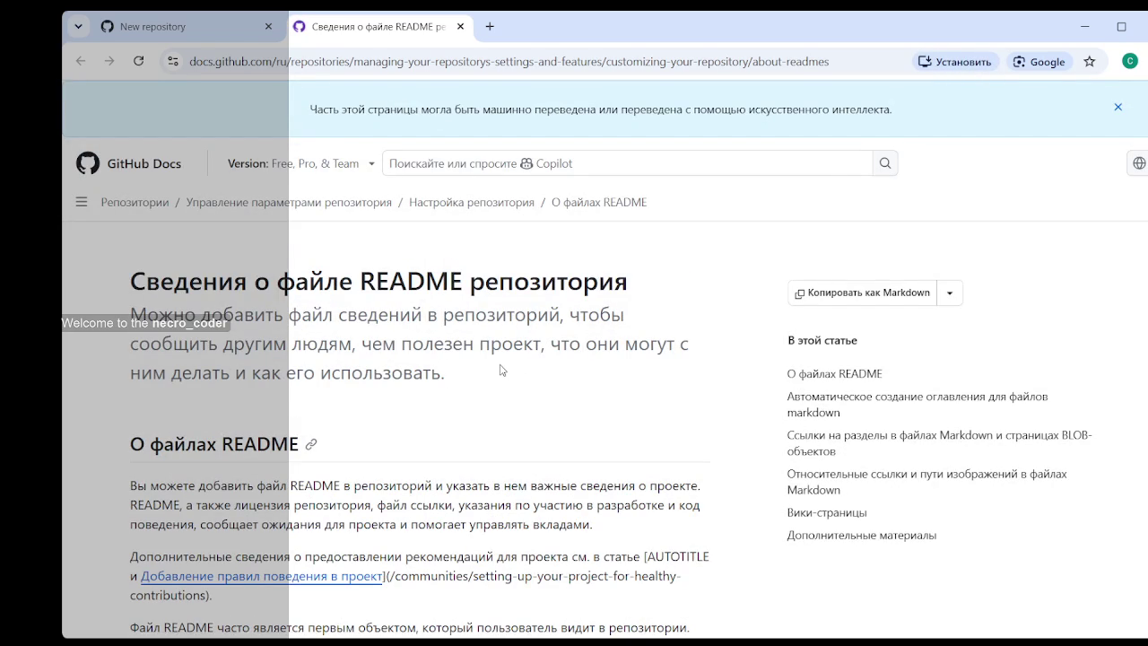
scroll(503, 370, down, 3)
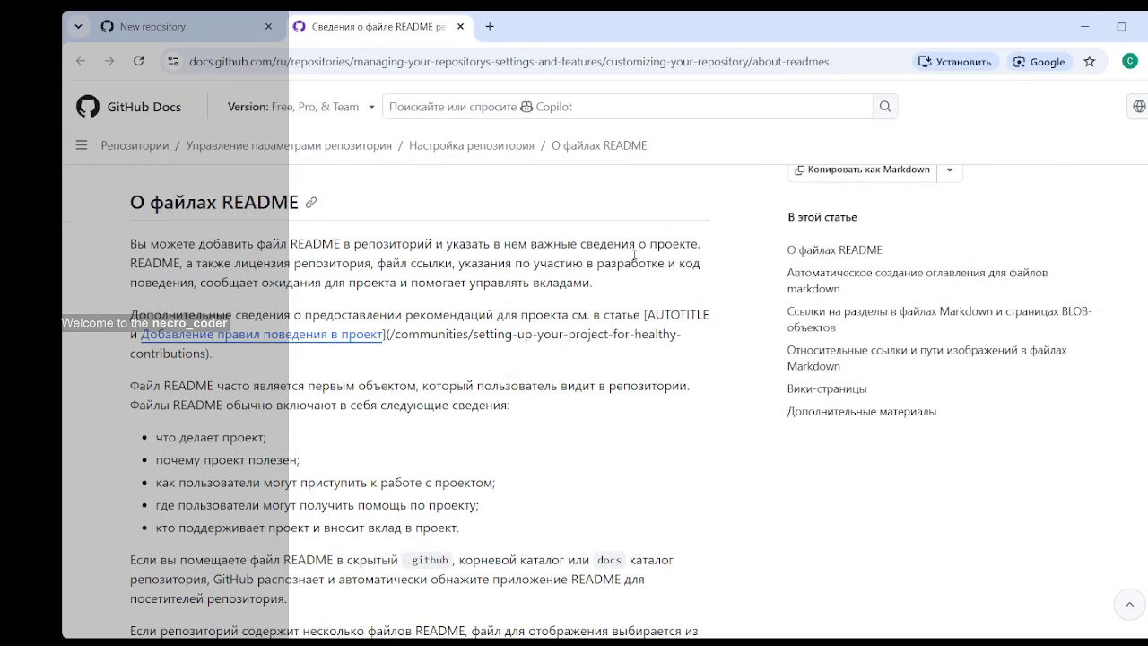
scroll(434, 284, down, 2)
scroll(428, 314, down, 3)
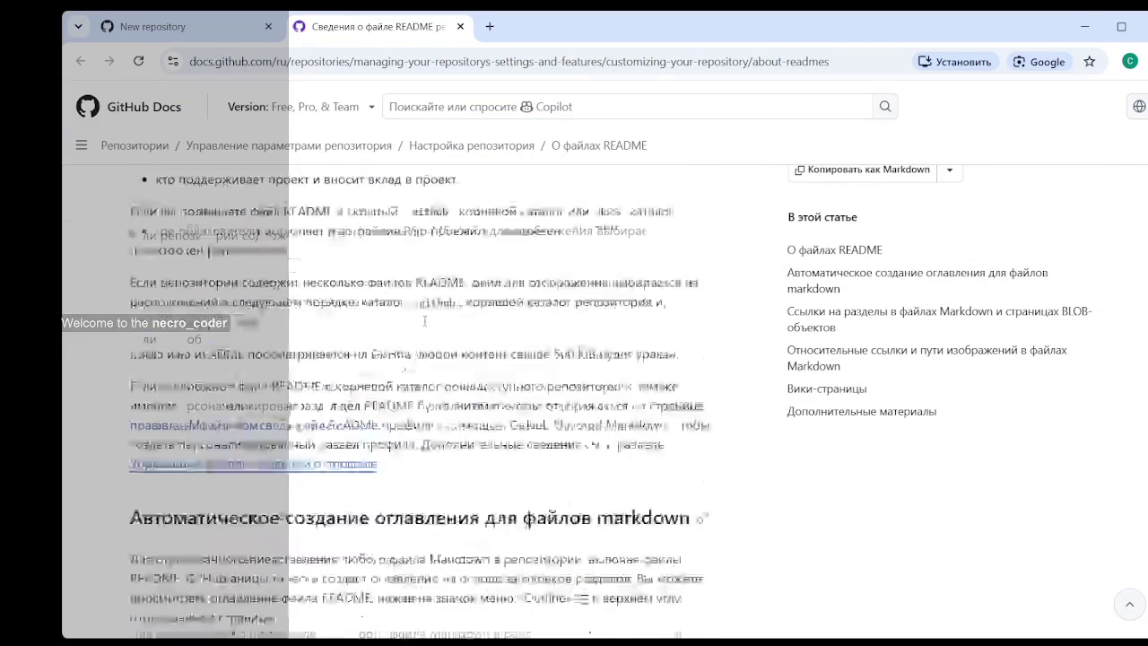
scroll(427, 326, down, 2)
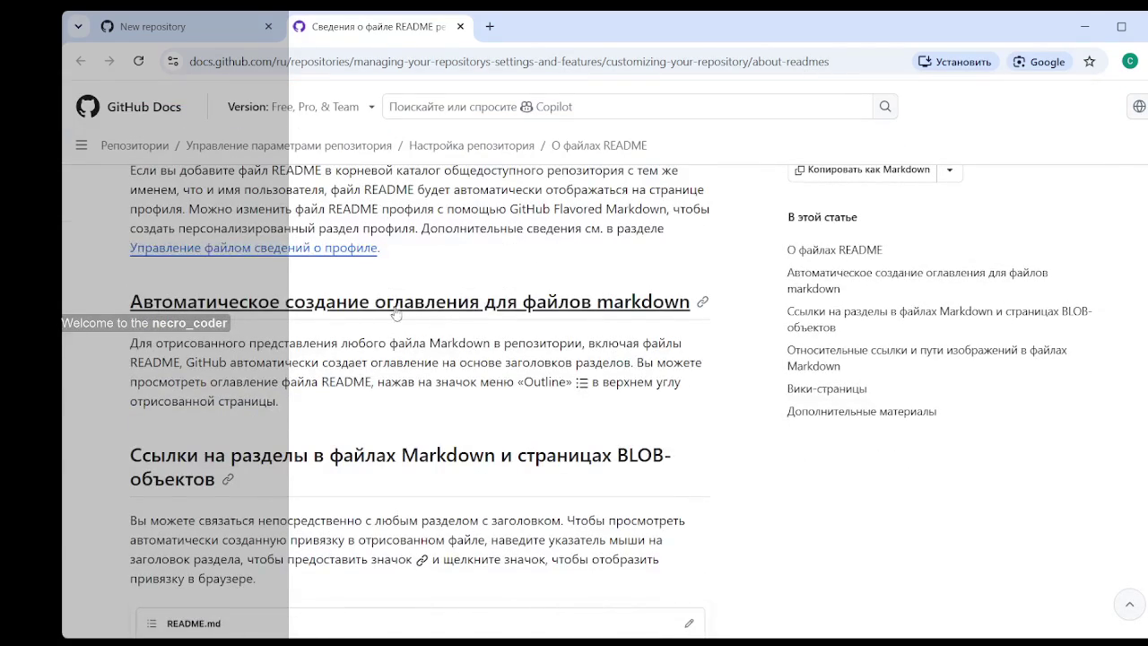
scroll(451, 355, up, 5)
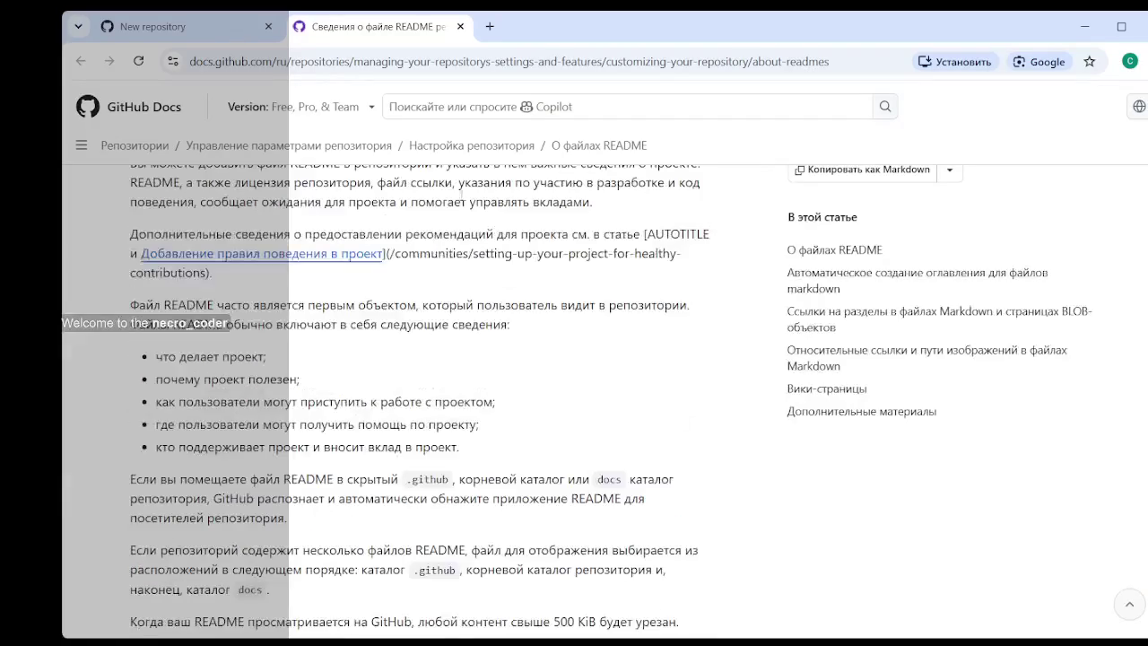
click(460, 26)
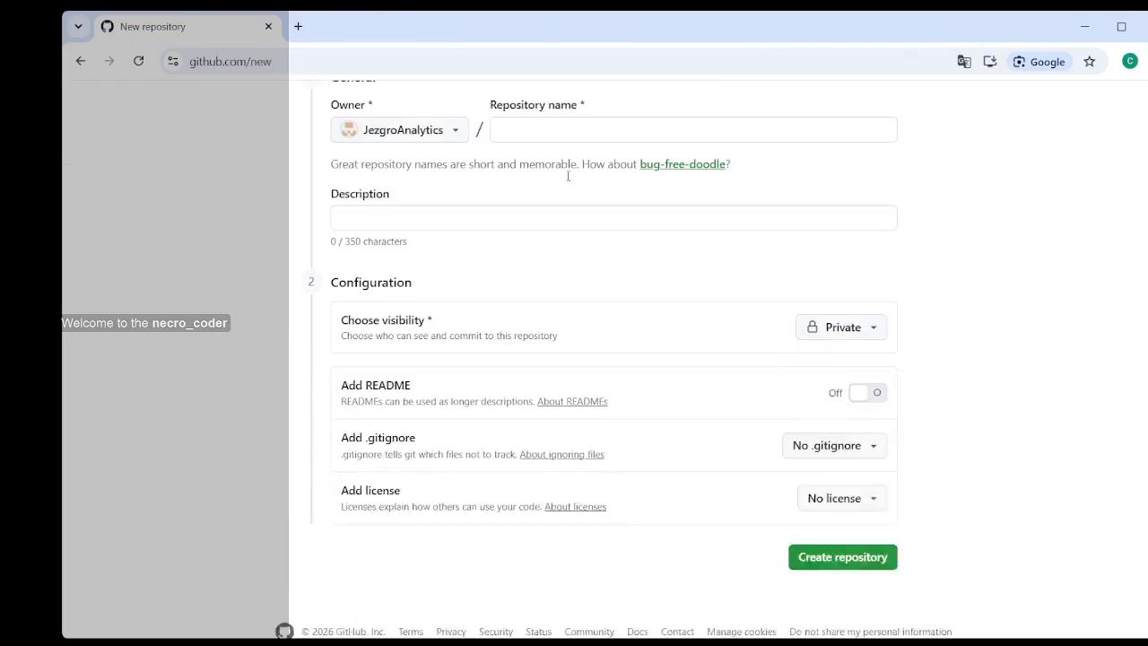
- Enter 'Coffee Analytics' as the repository name, then delete the space to get 'CoffeeAnalytics'
scroll(770, 430, up, 1)
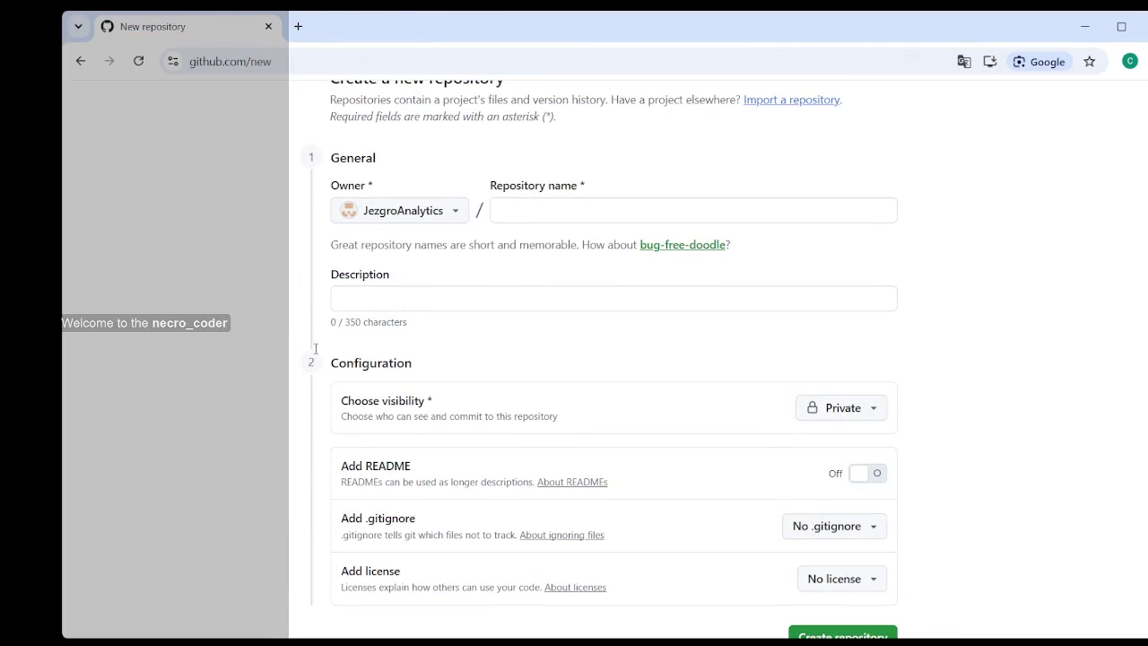
click(539, 218)
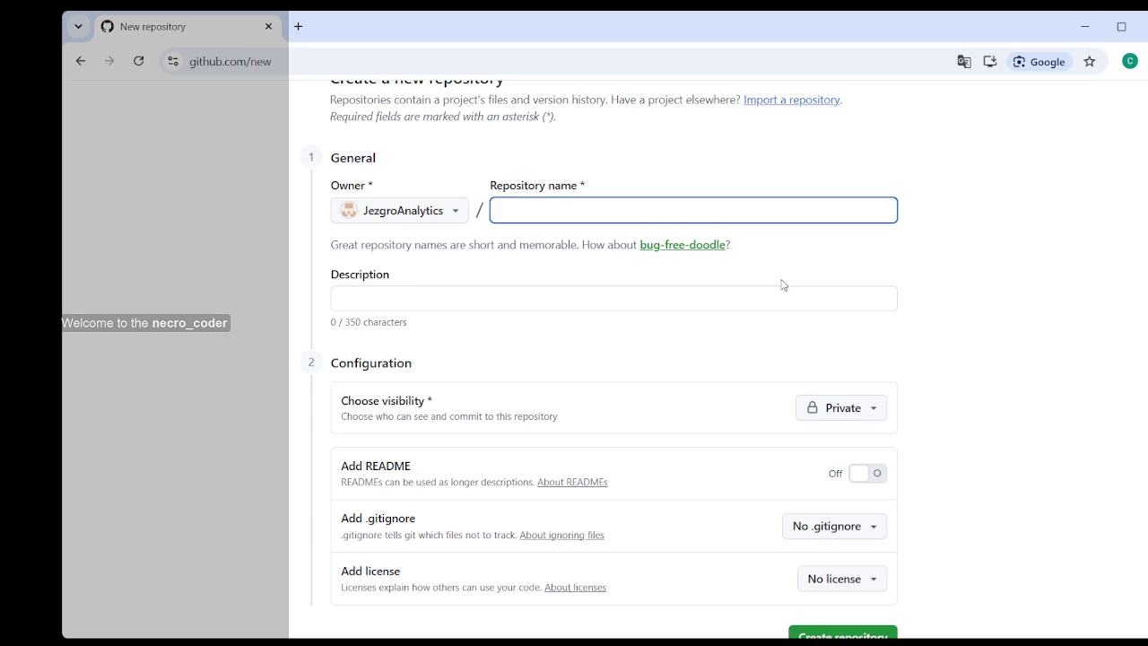
text(Co)
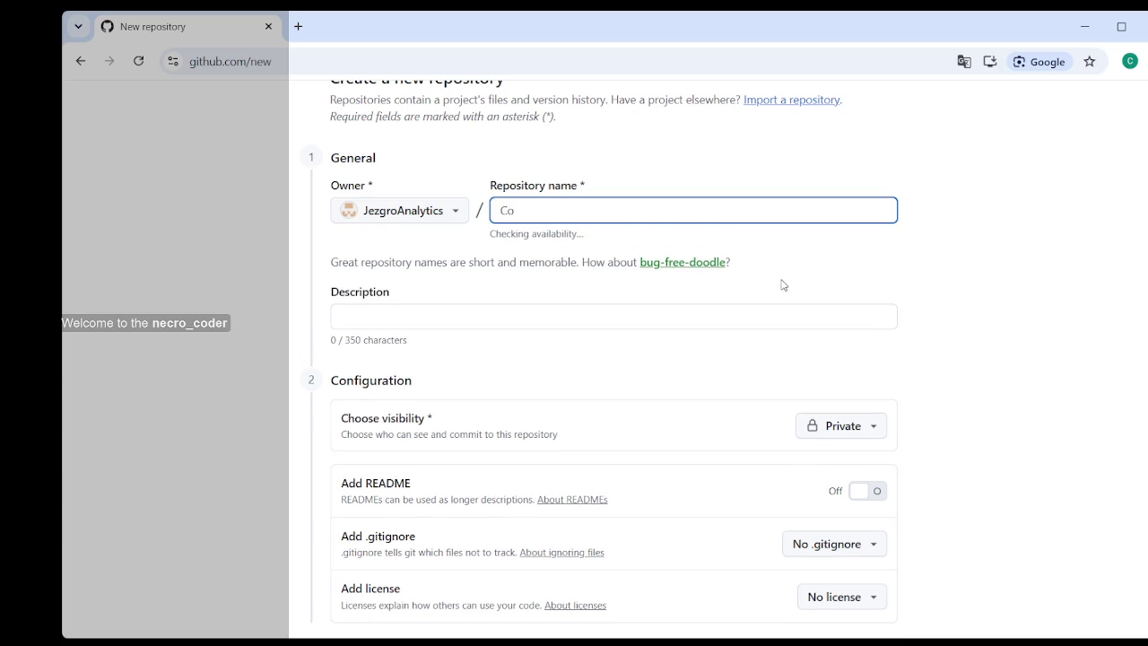
text(ffee)
text( A)
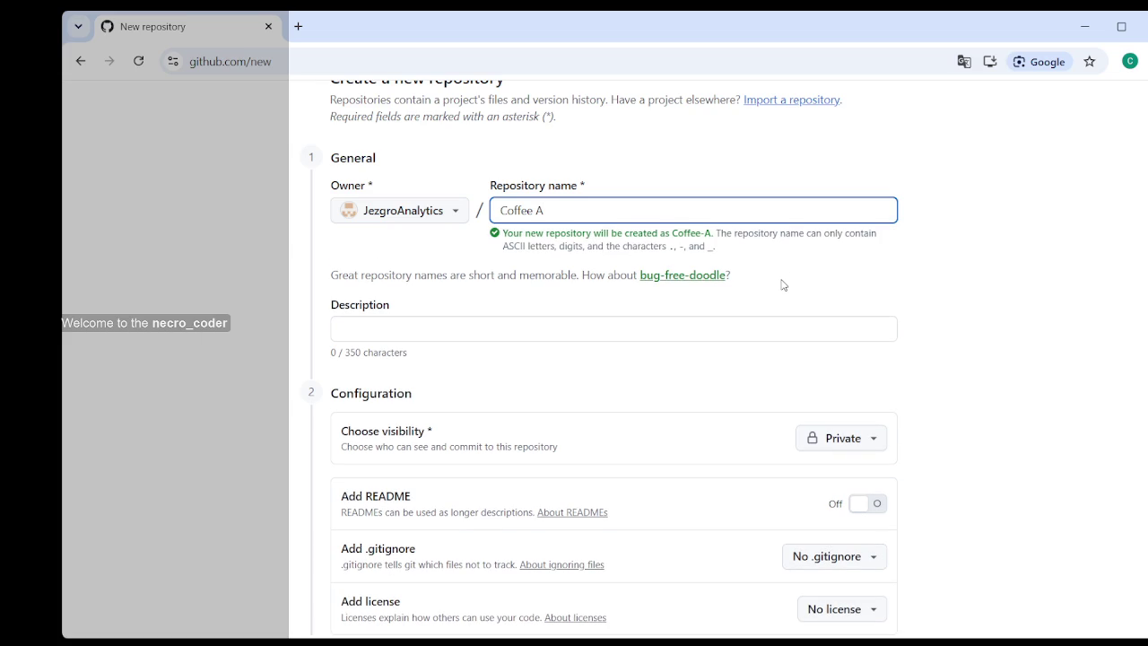
text(nal)
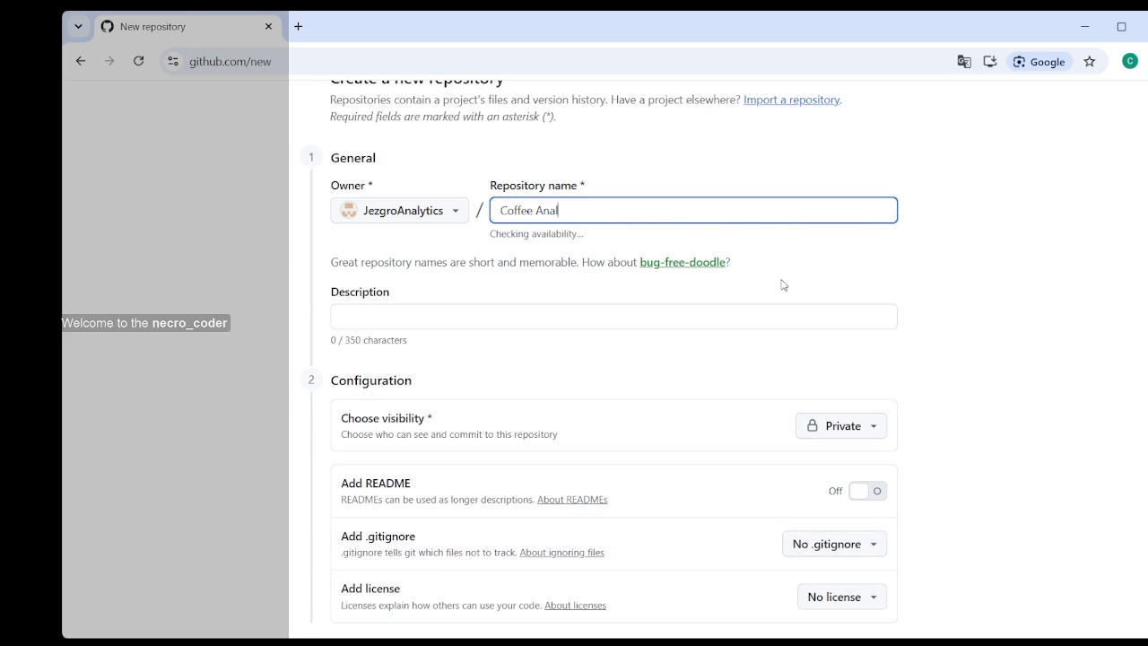
text(ytics)
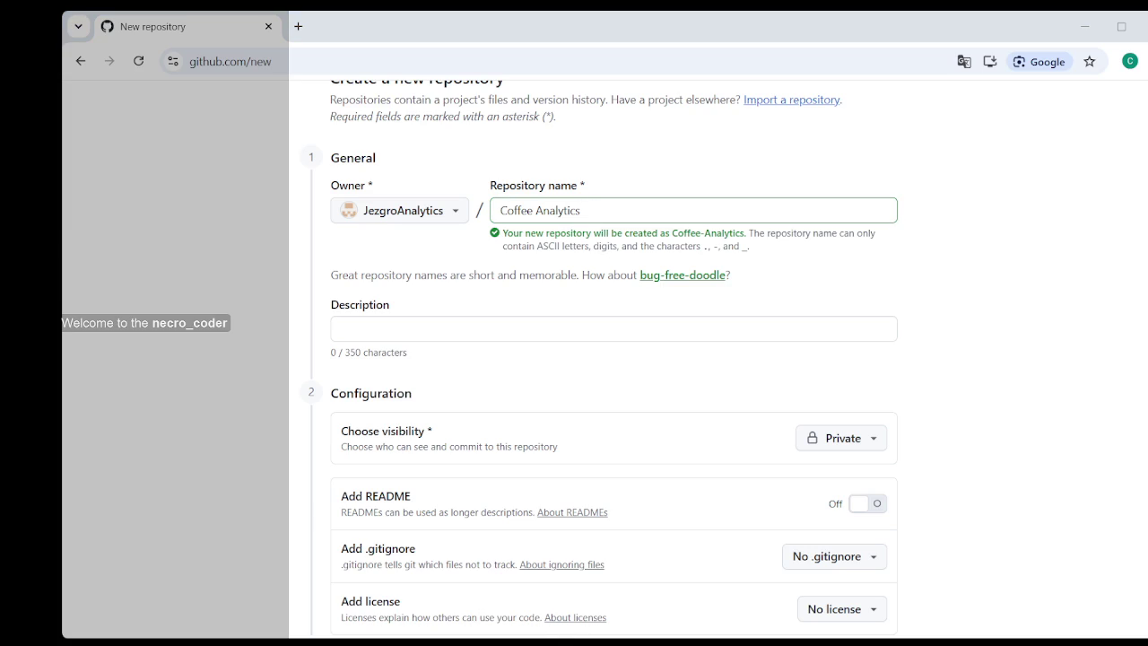
key(alt+Tab)
click(541, 211)
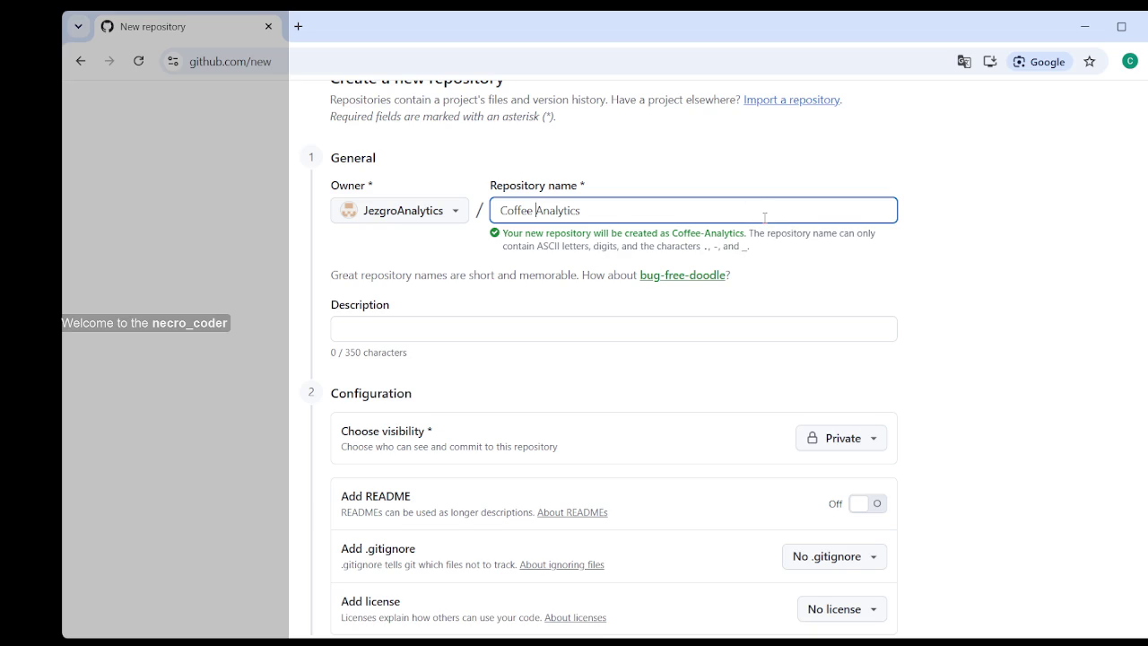
key(BackSpace)
click(1073, 270)
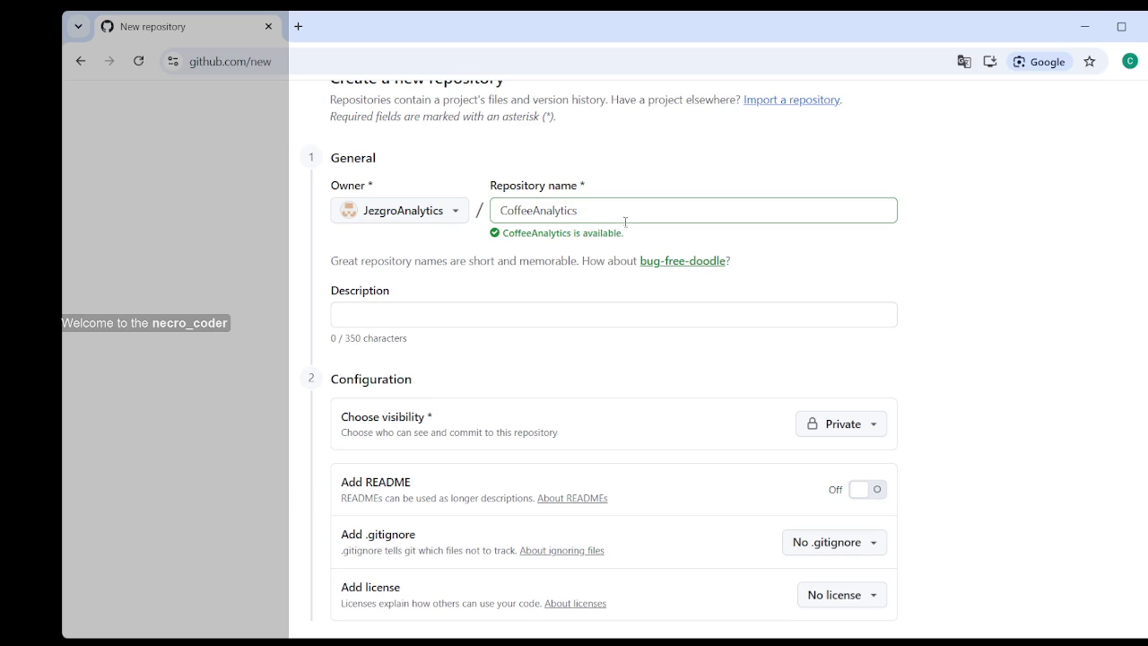
click(427, 307)
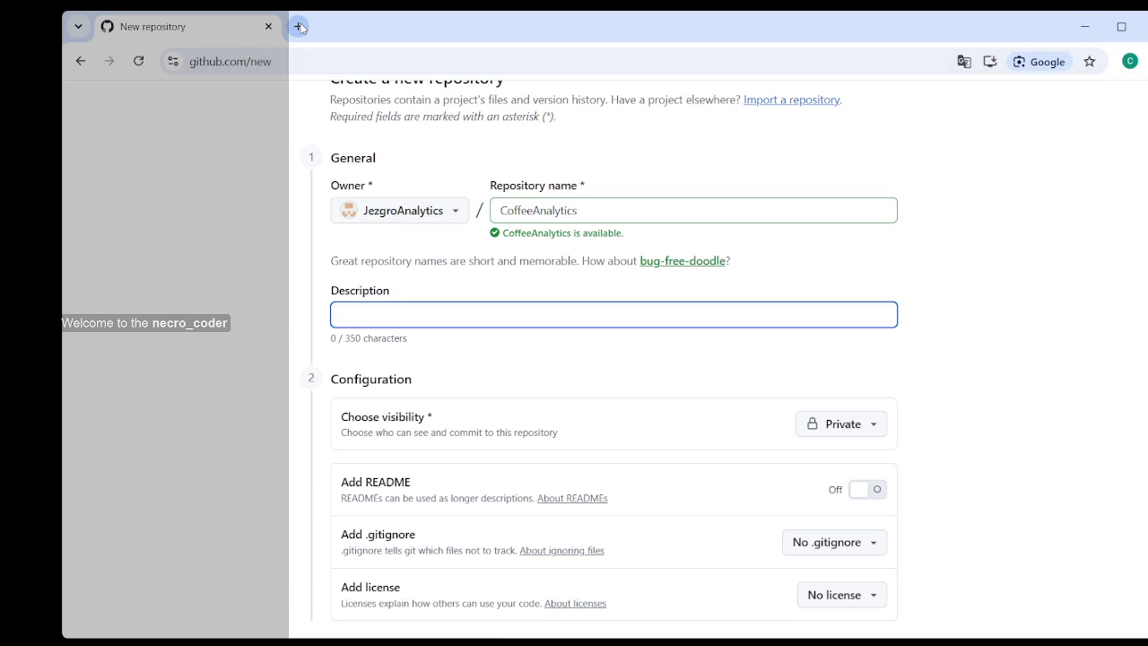
click(635, 576)
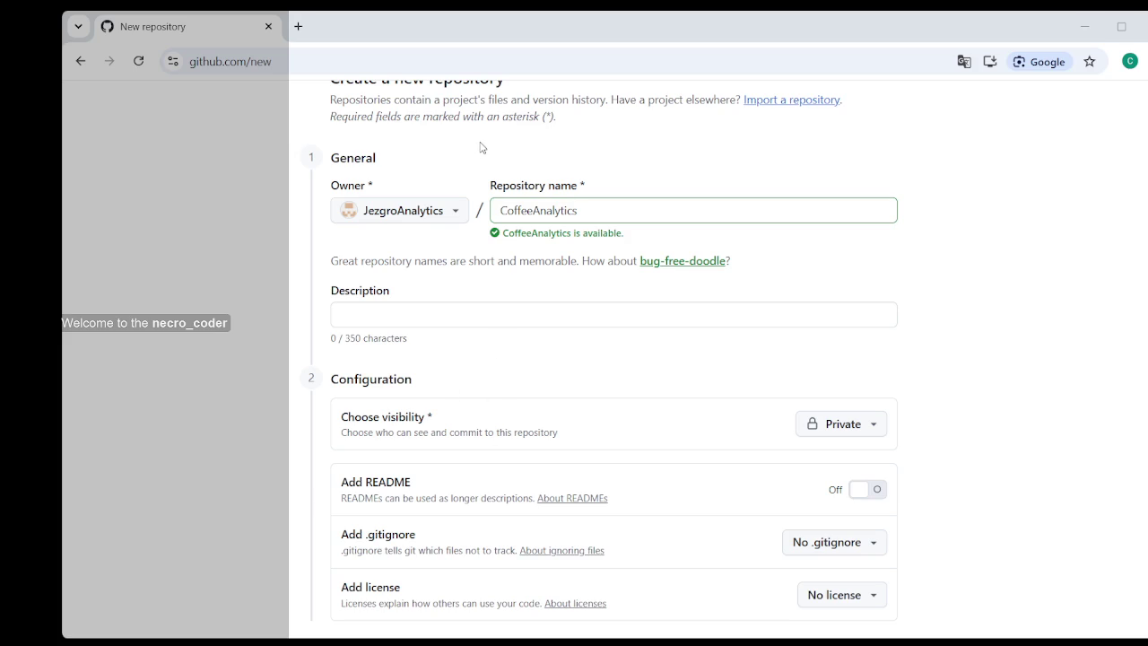
- In a new browser tab, search Google for 'переводчик' to bring up the translator
key(Tab)
click(299, 27)
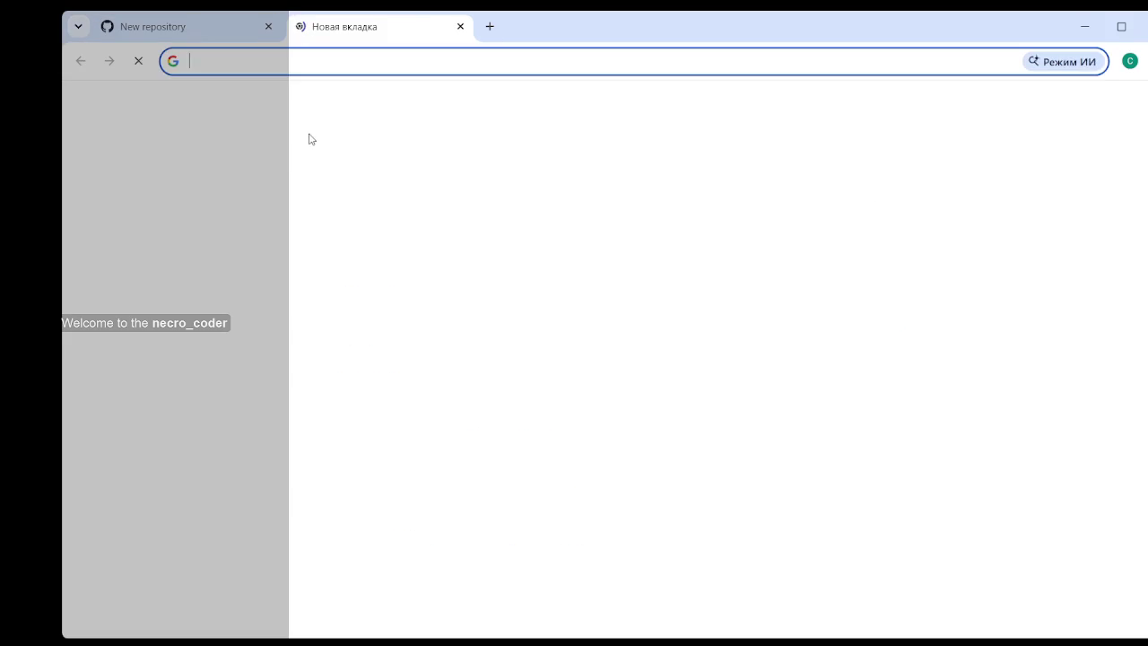
text(пе)
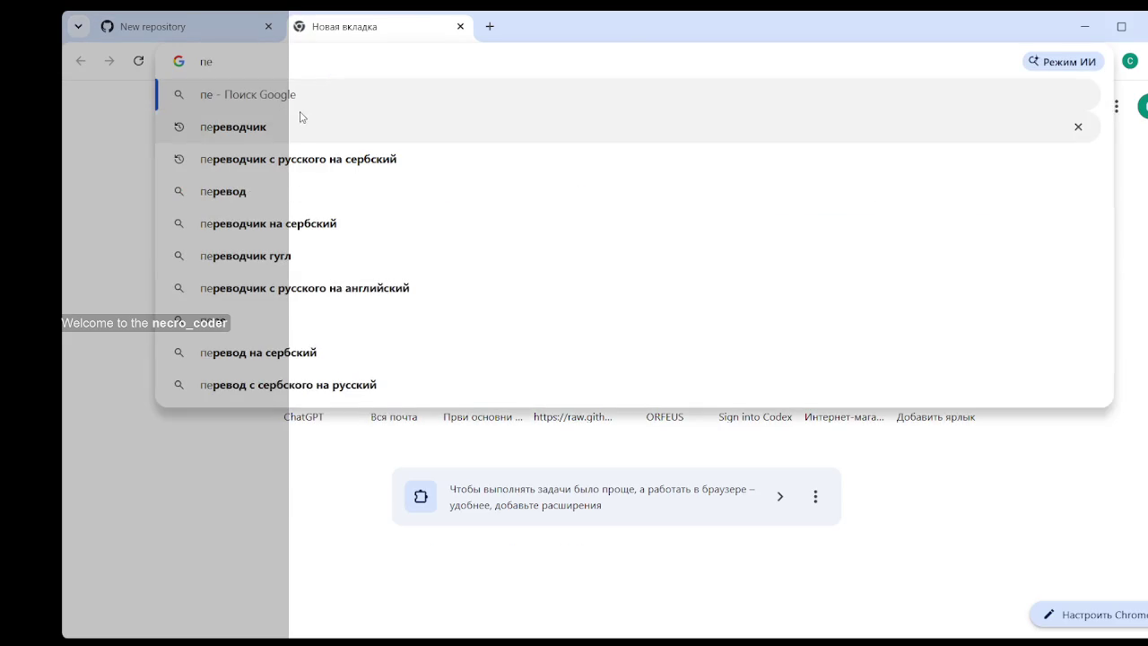
click(301, 118)
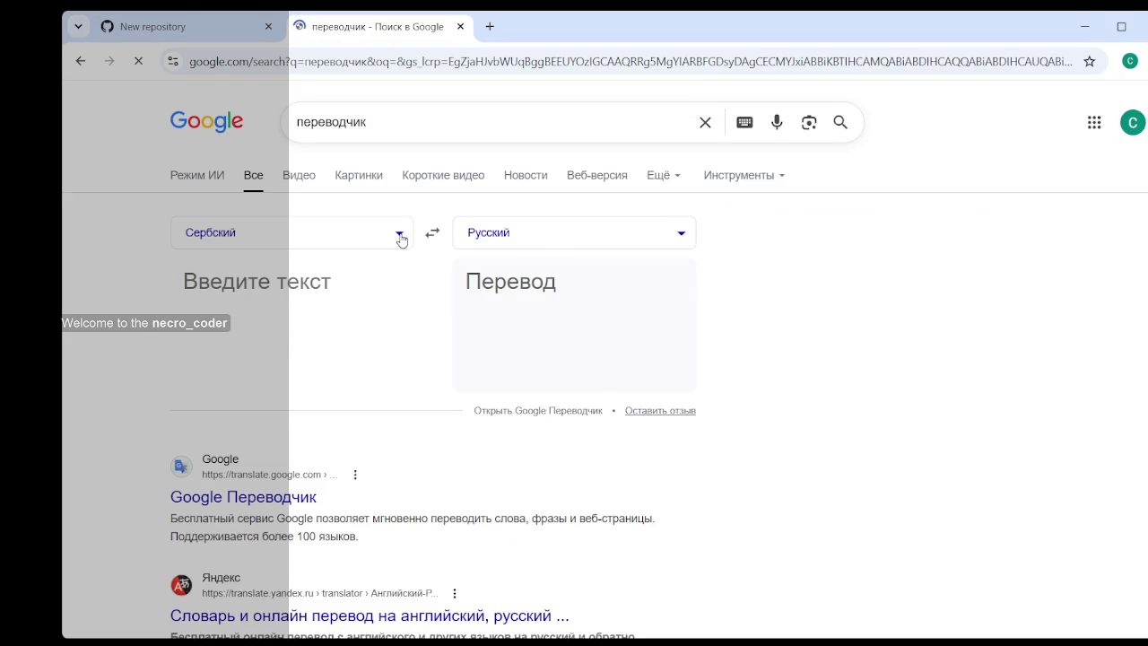
- Set the translator widget to translate from Russian into English
click(400, 235)
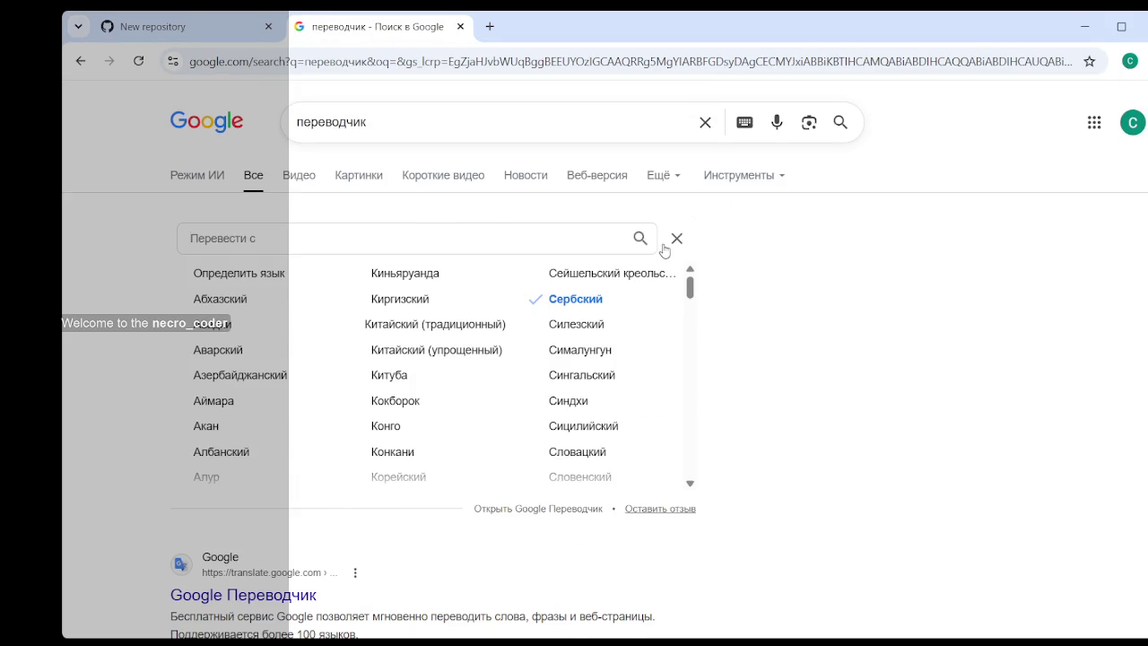
click(674, 239)
click(431, 235)
click(540, 237)
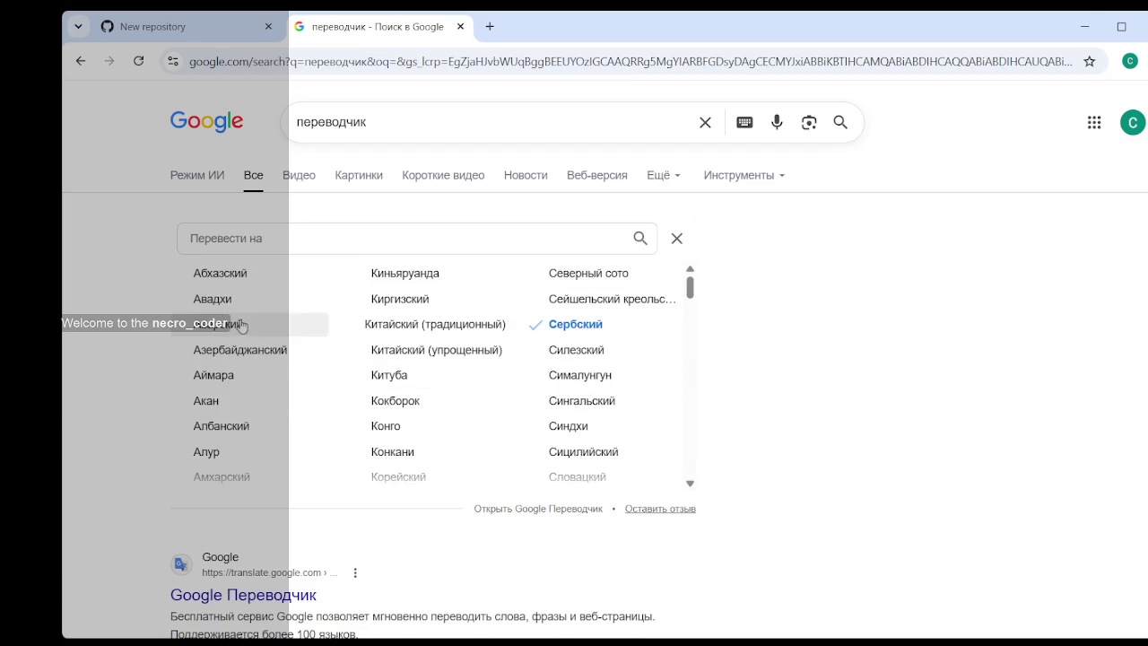
scroll(238, 412, down, 1)
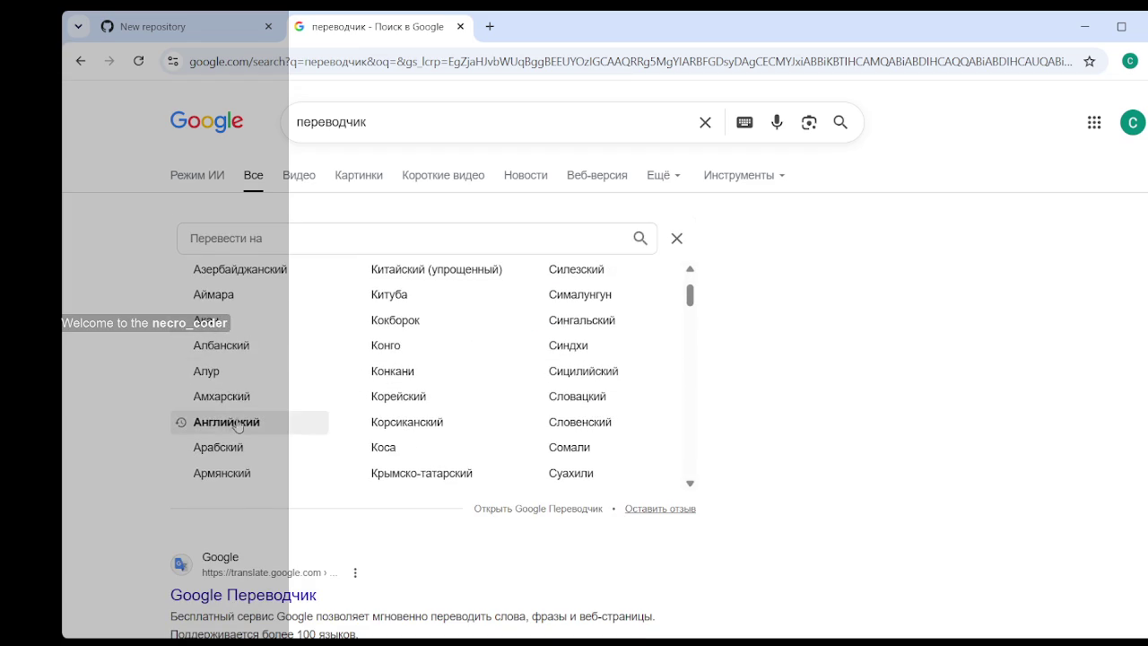
click(238, 423)
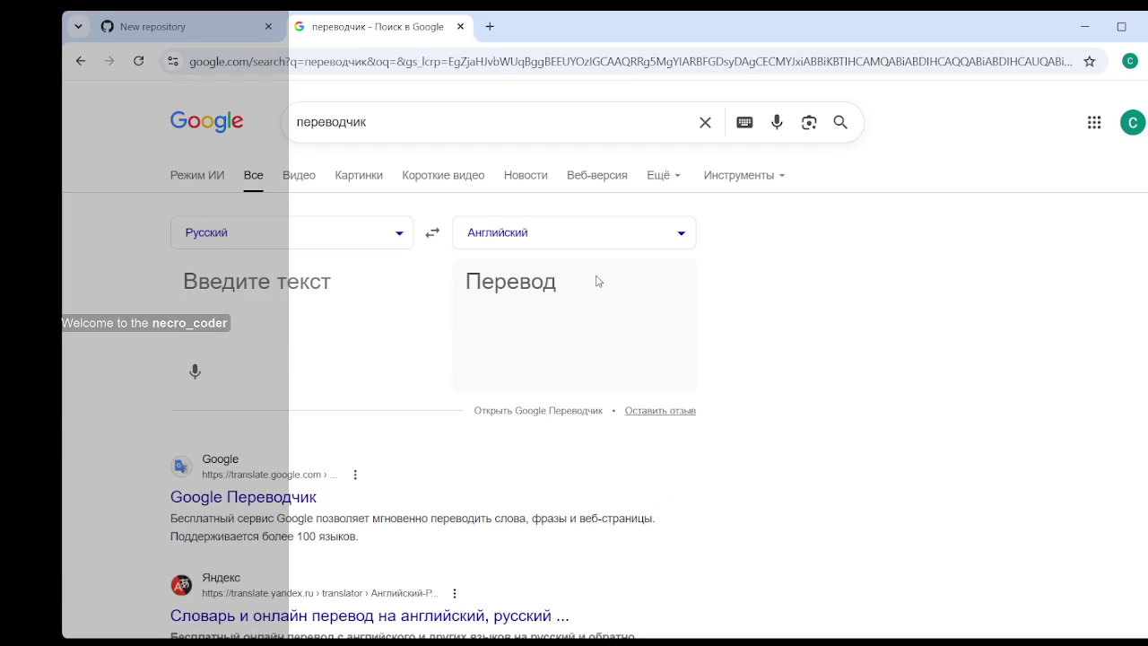
- Translate 'Программа для аналитики кофейни. Анализ, локализация, успех' and copy the English result
text(Программа)
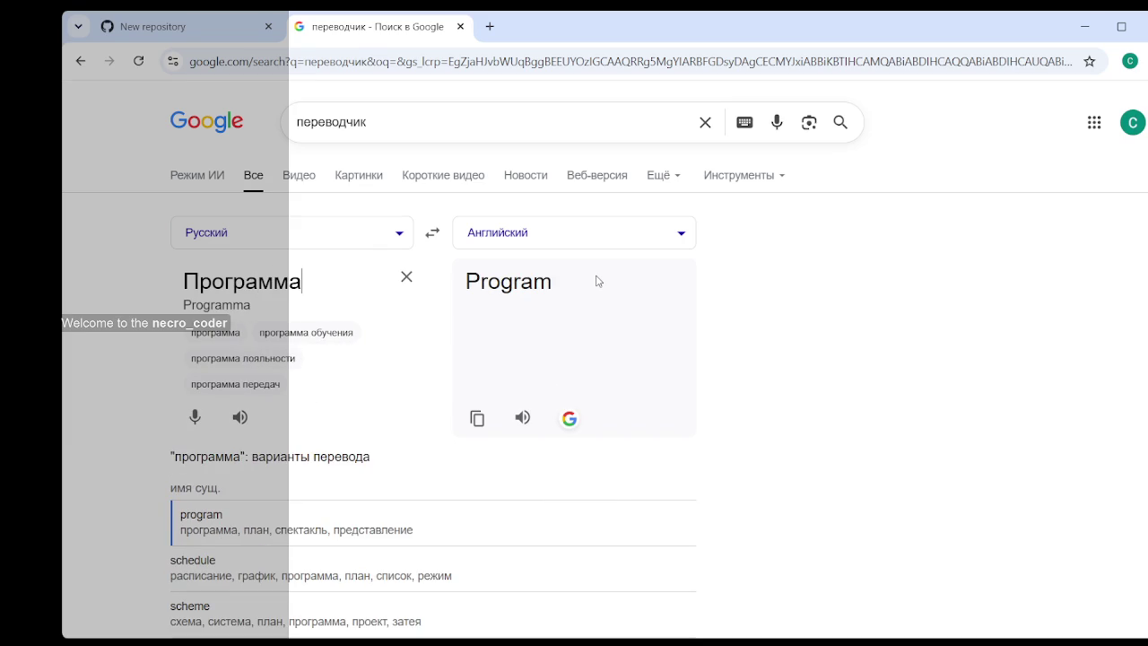
text( для ан)
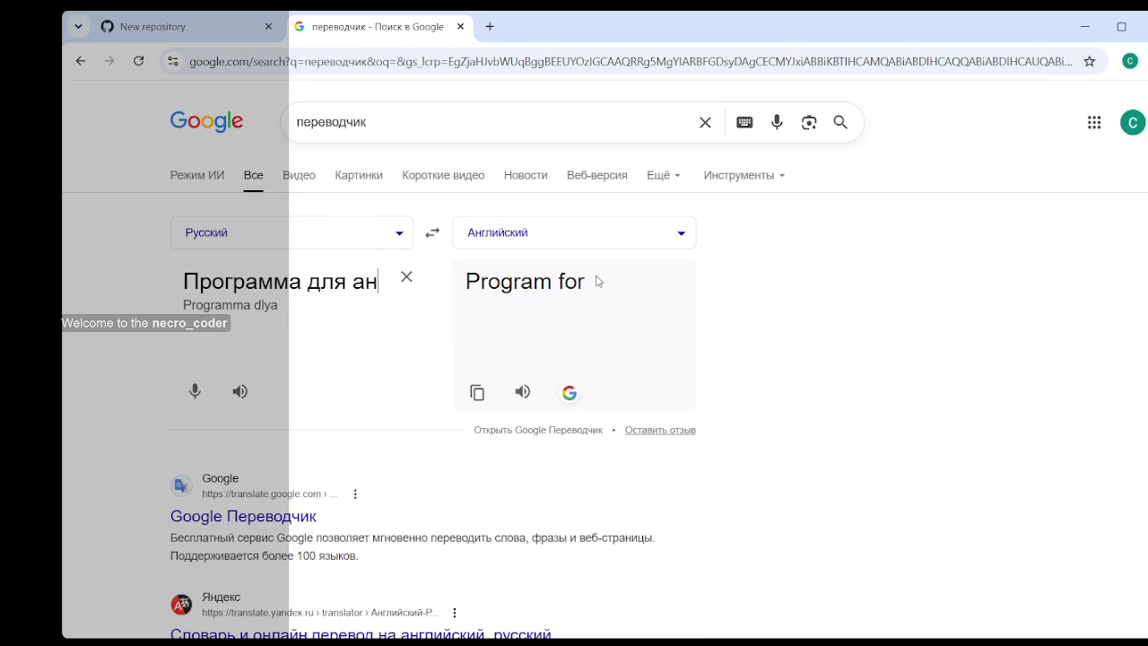
text(алитики )
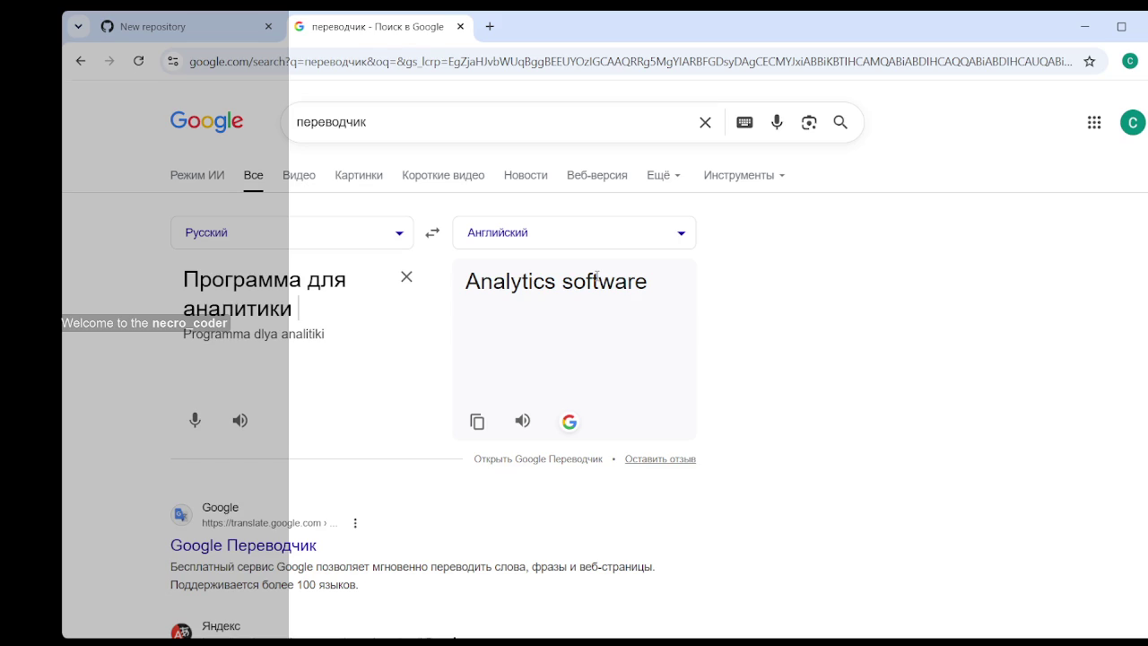
text(кофейни)
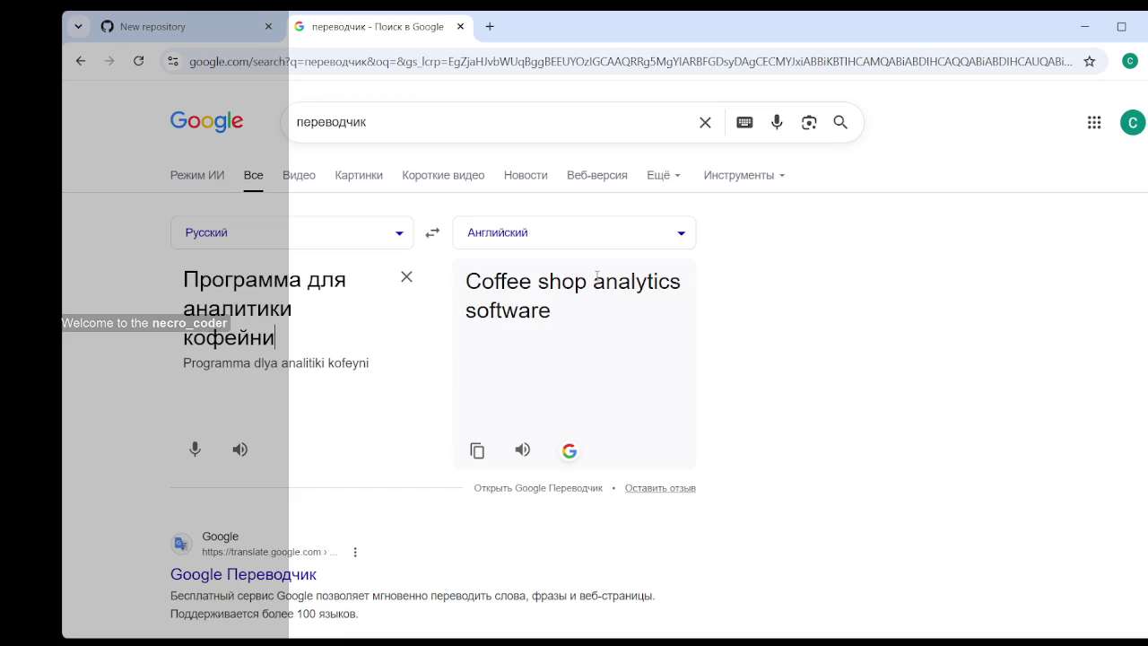
text(.)
text(Анализ)
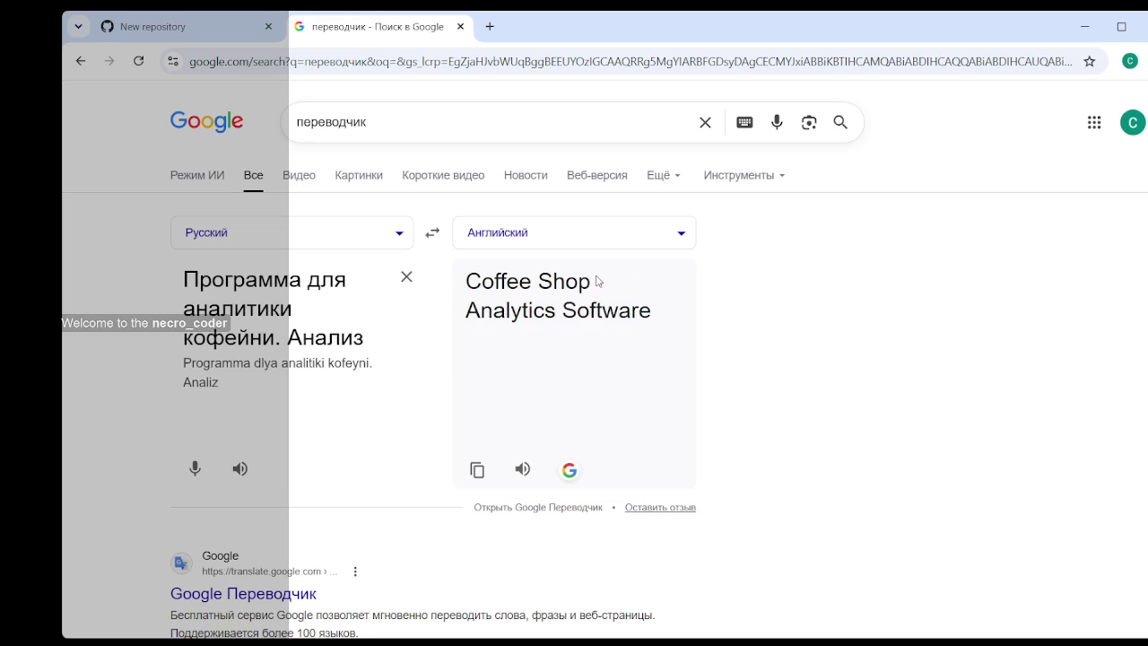
text(, )
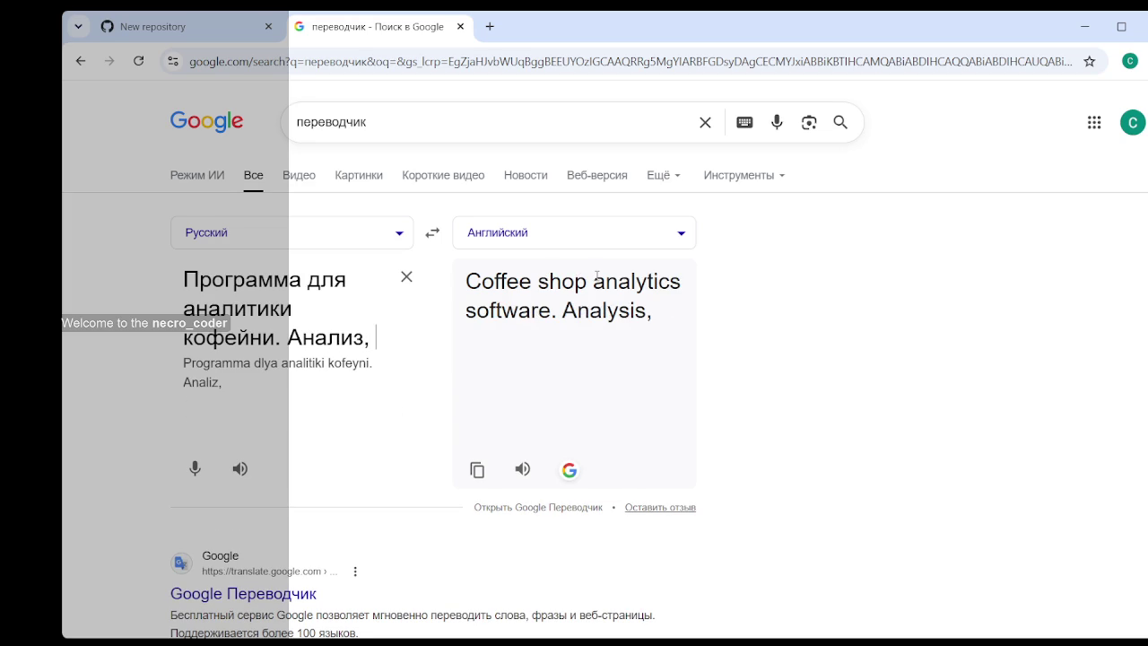
text(локализация,)
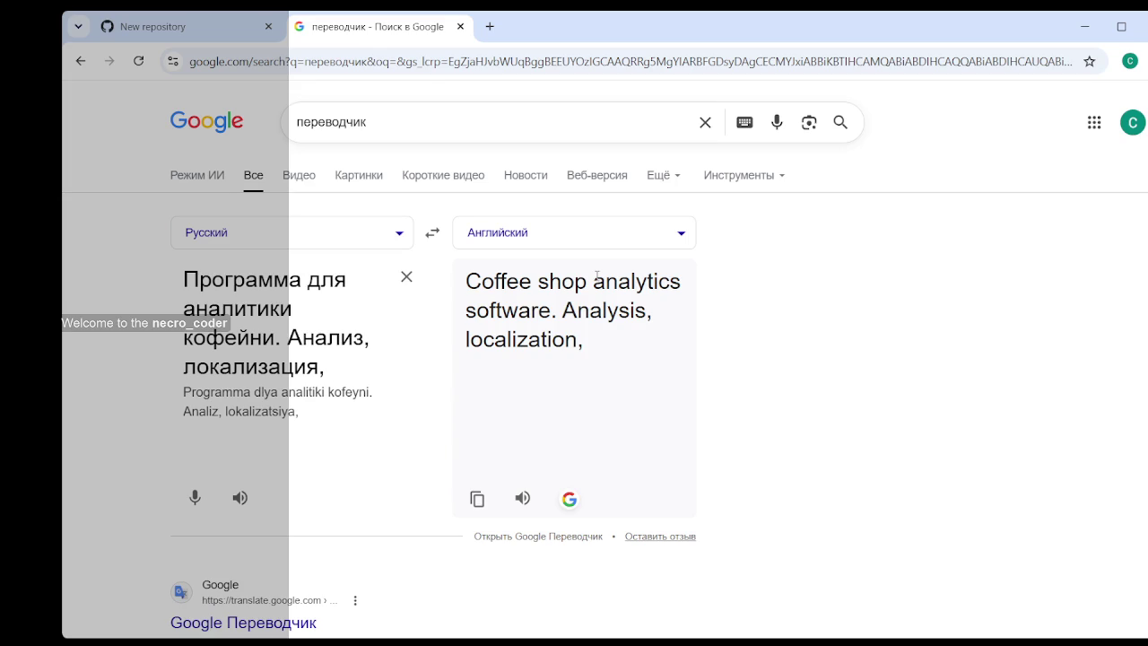
text(успех)
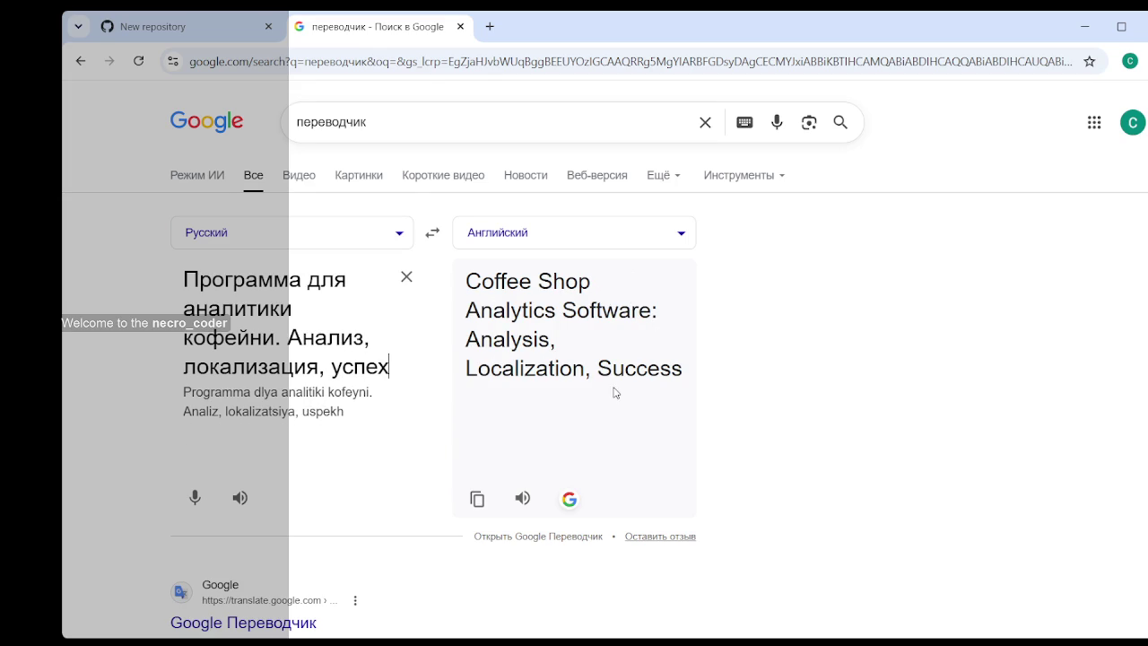
click(473, 502)
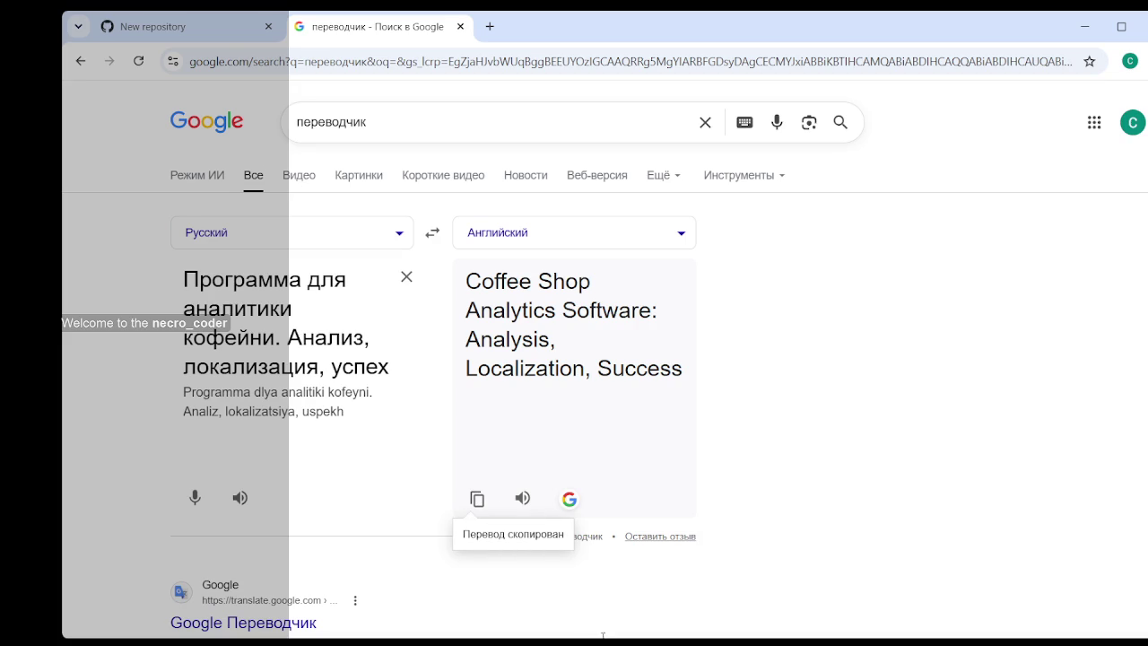
- Select the Russian source text, then place the cursor after 'успех'
triple_click(391, 370)
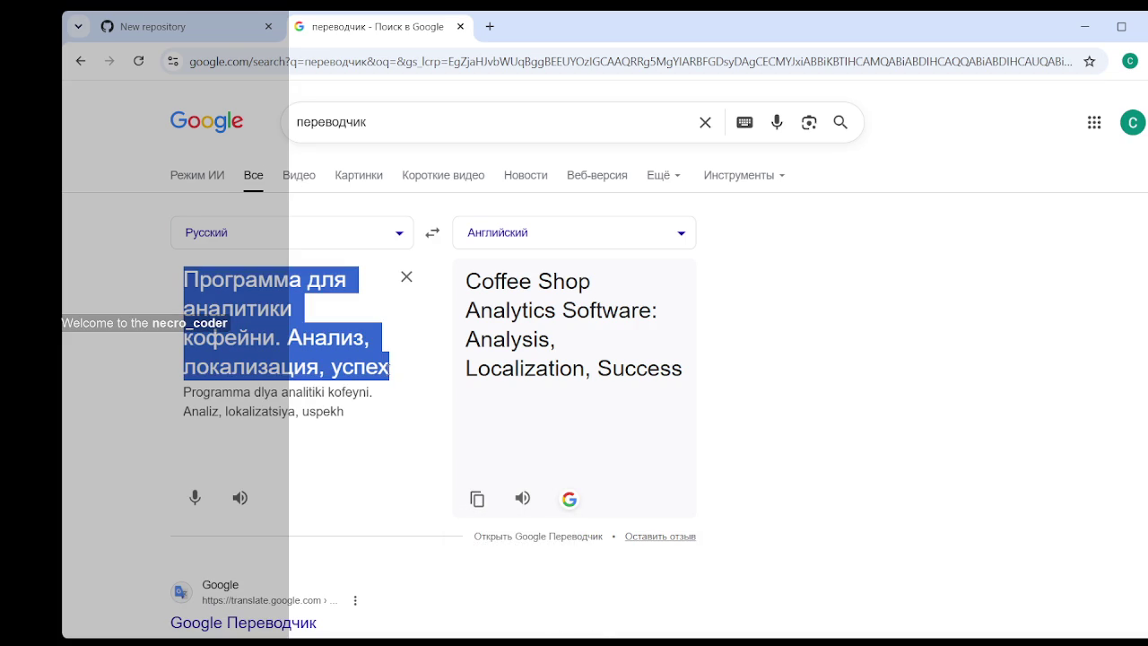
click(391, 369)
triple_click(391, 369)
click(389, 367)
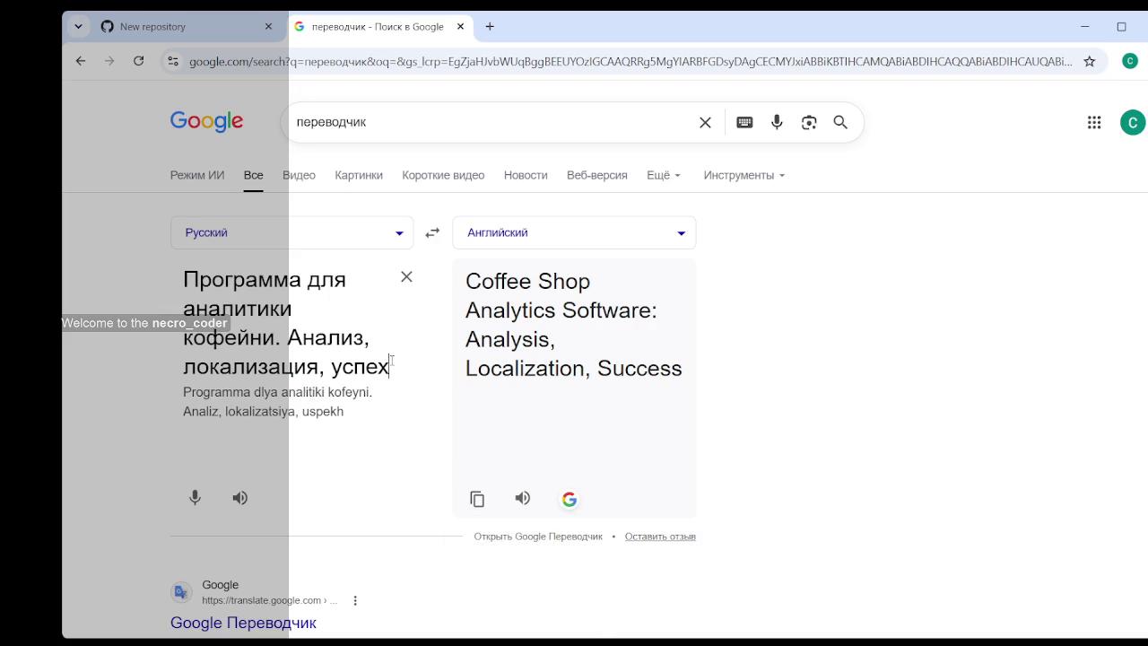
- Add a final period, copy the new translation, and paste it as the repository description
text(.)
click(485, 525)
click(224, 34)
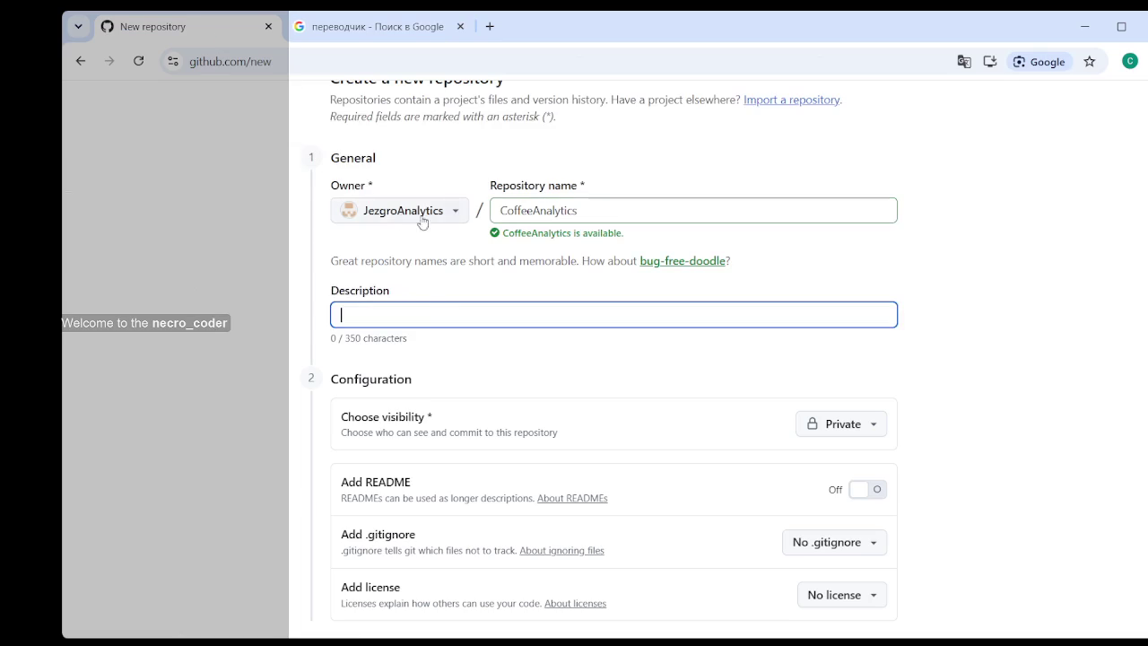
key(ctrl+v)
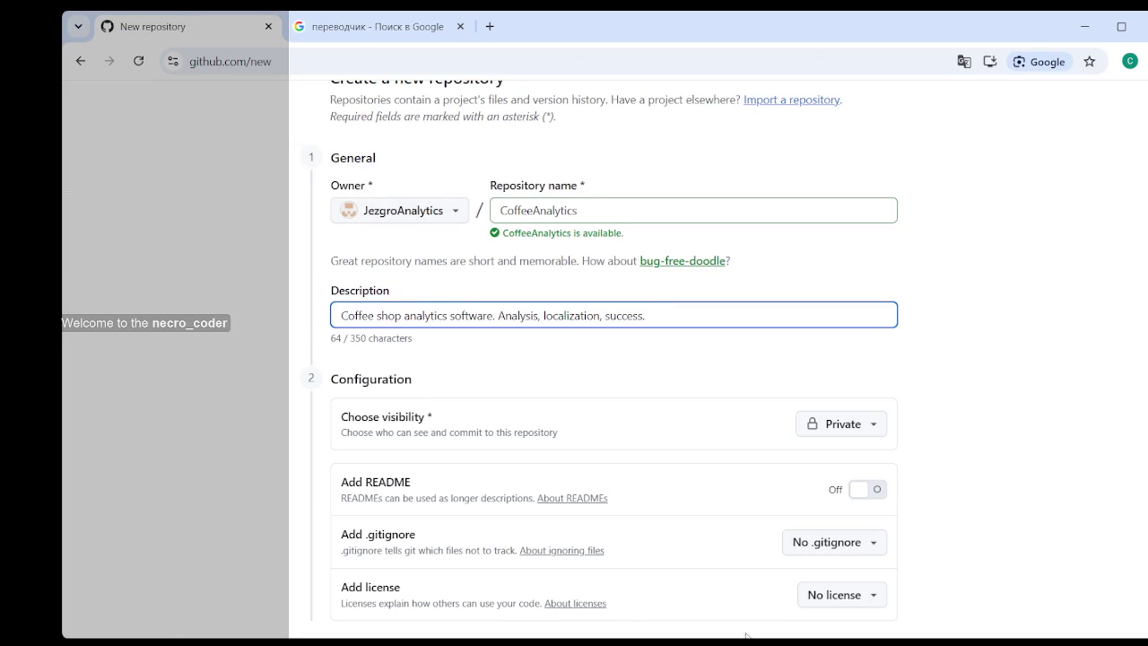
click(1050, 452)
- Review the owner choices and create the private CoffeeAnalytics repository
scroll(834, 335, down, 3)
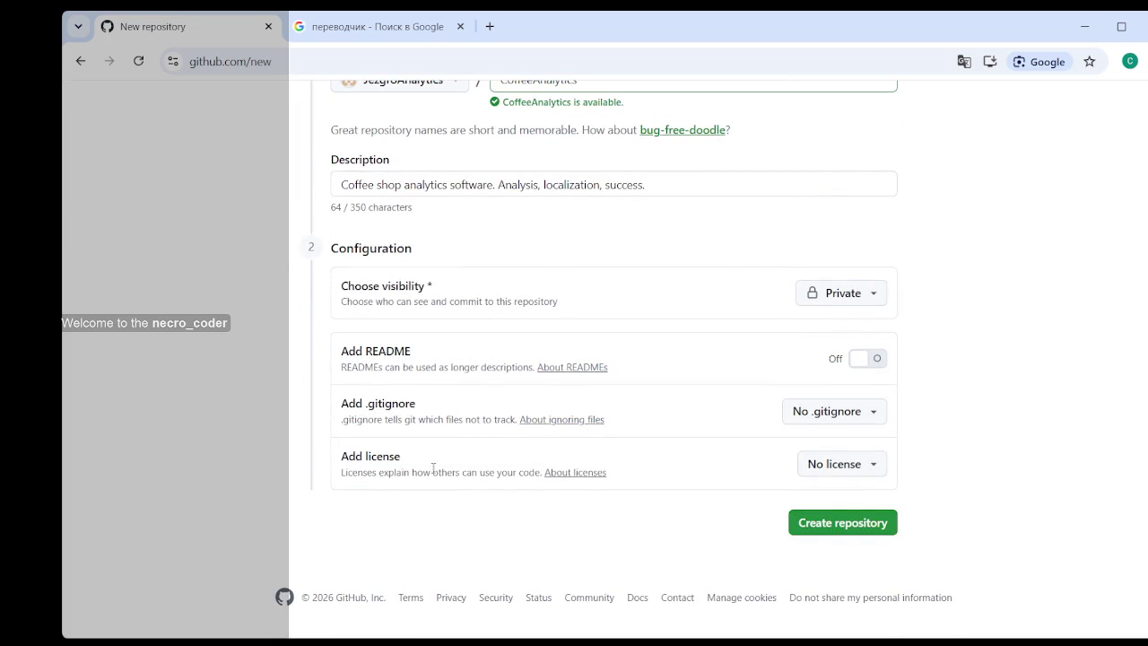
scroll(674, 463, up, 1)
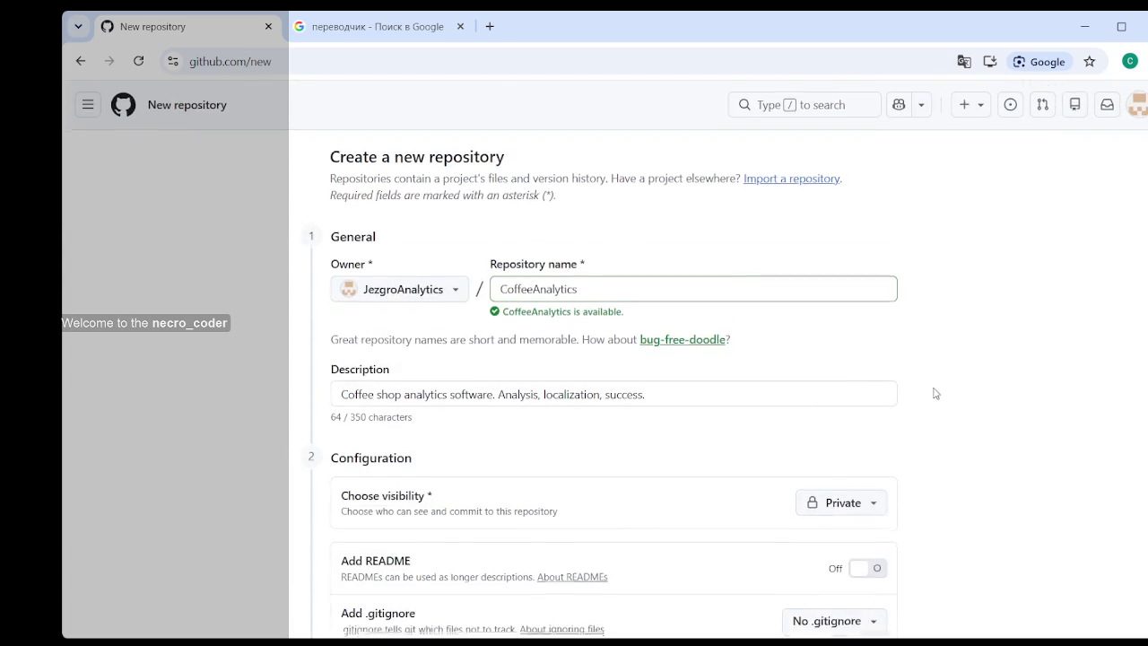
scroll(933, 392, down, 3)
scroll(708, 381, up, 3)
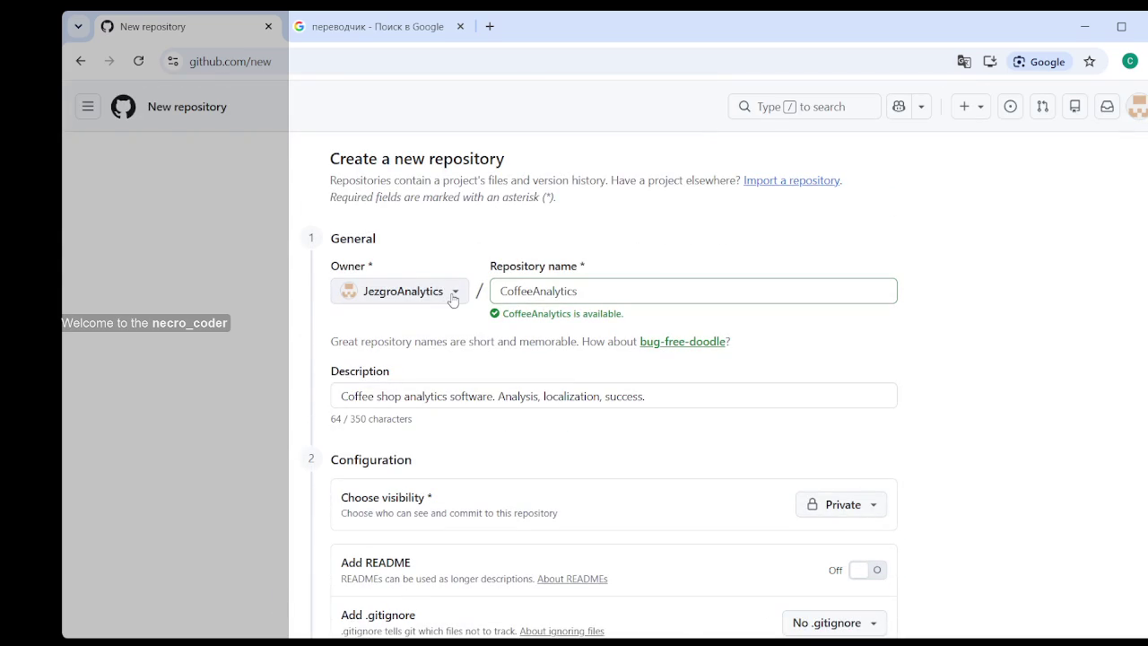
click(459, 301)
click(973, 307)
scroll(972, 308, down, 2)
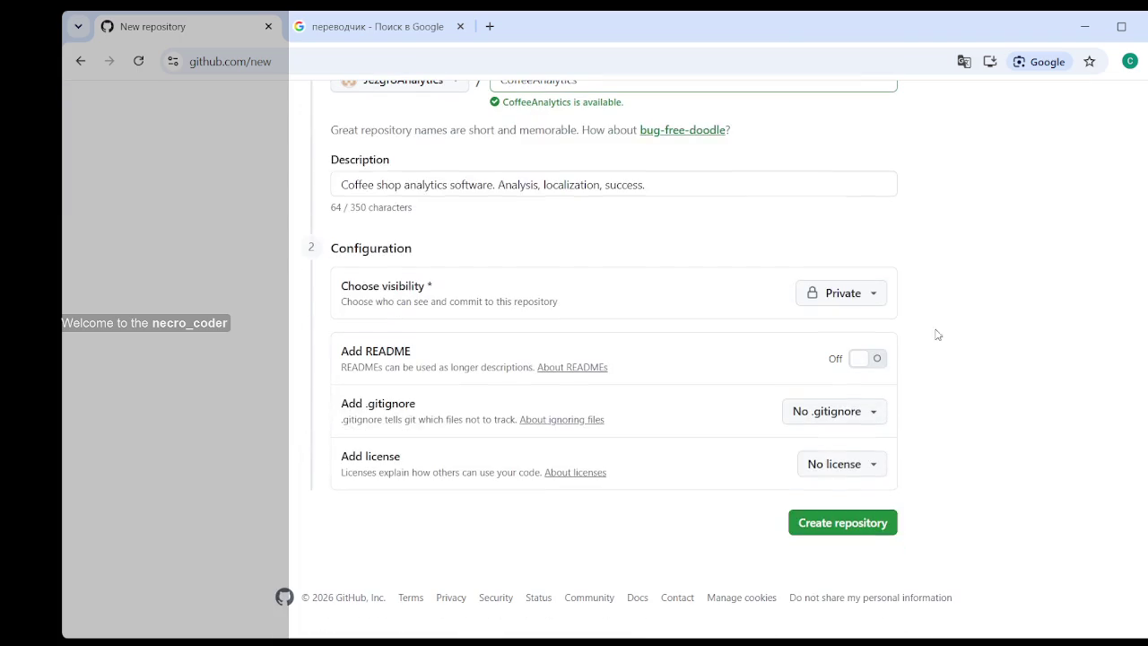
click(852, 523)
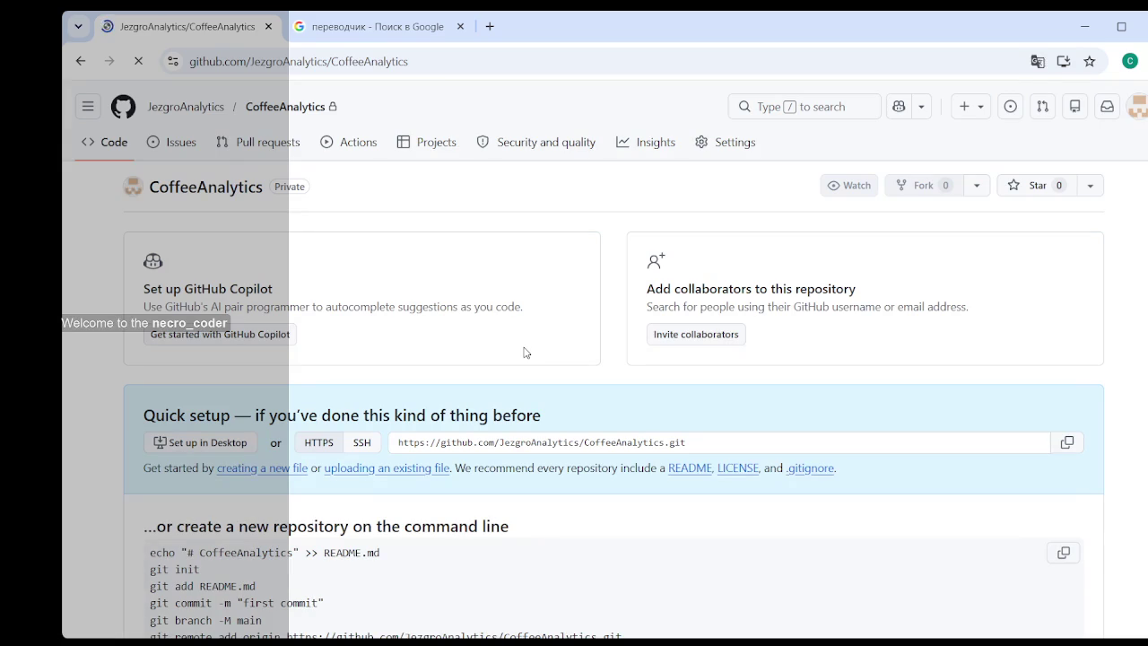
- Switch the Quick setup clone address to SSH and back to HTTPS, and read the command-line instructions
scroll(526, 317, down, 3)
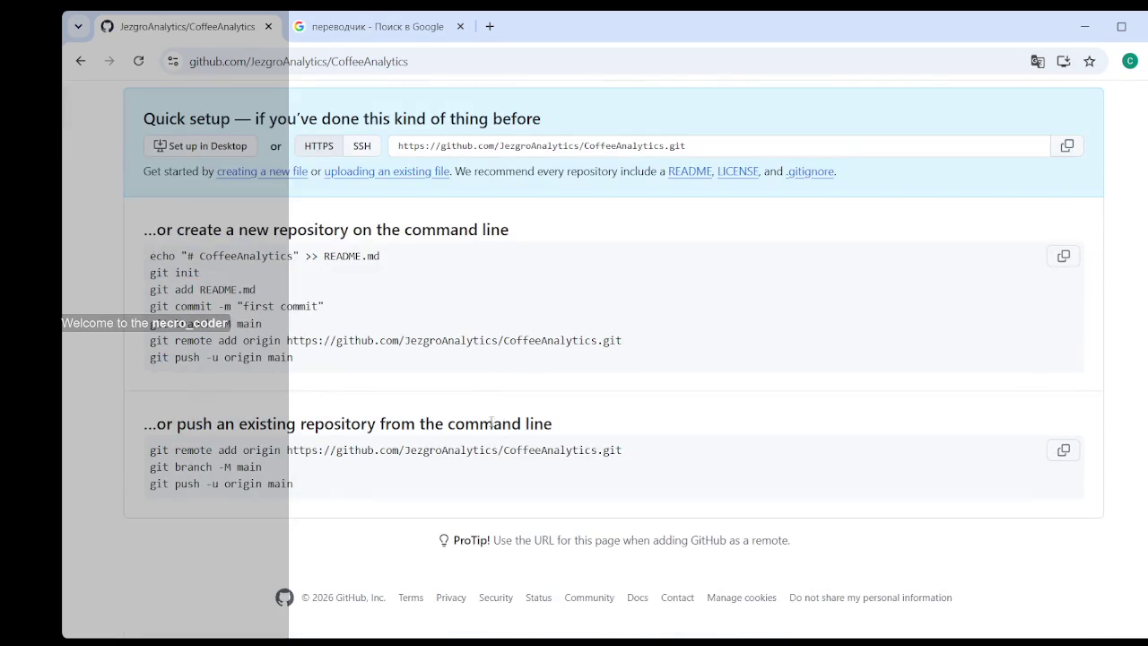
scroll(474, 422, up, 3)
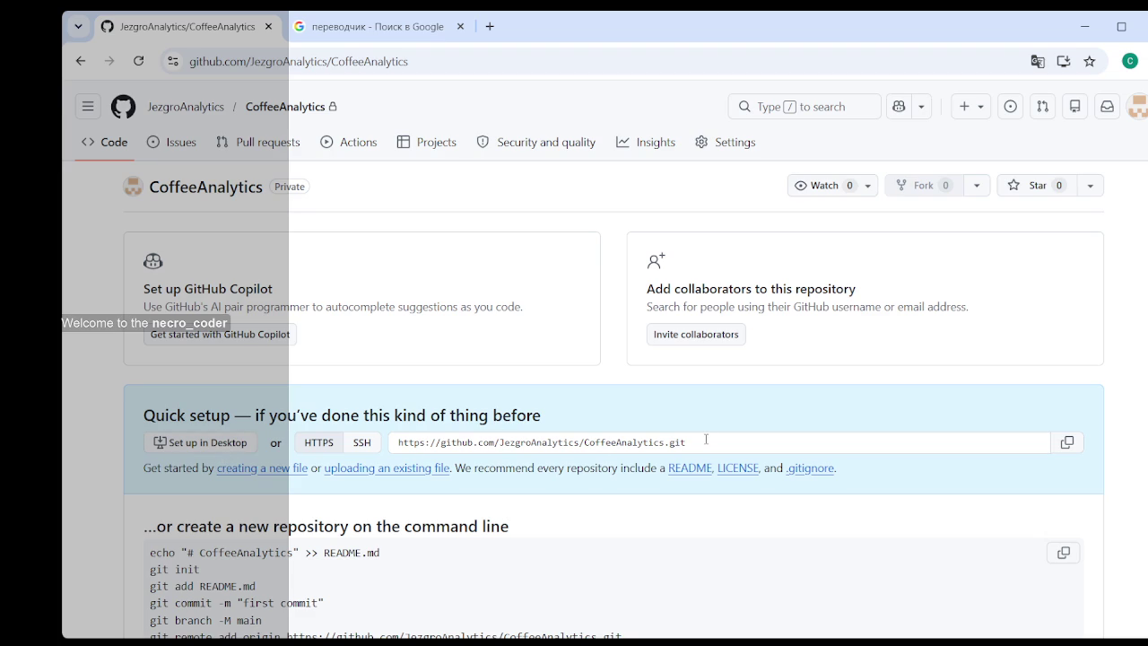
click(362, 444)
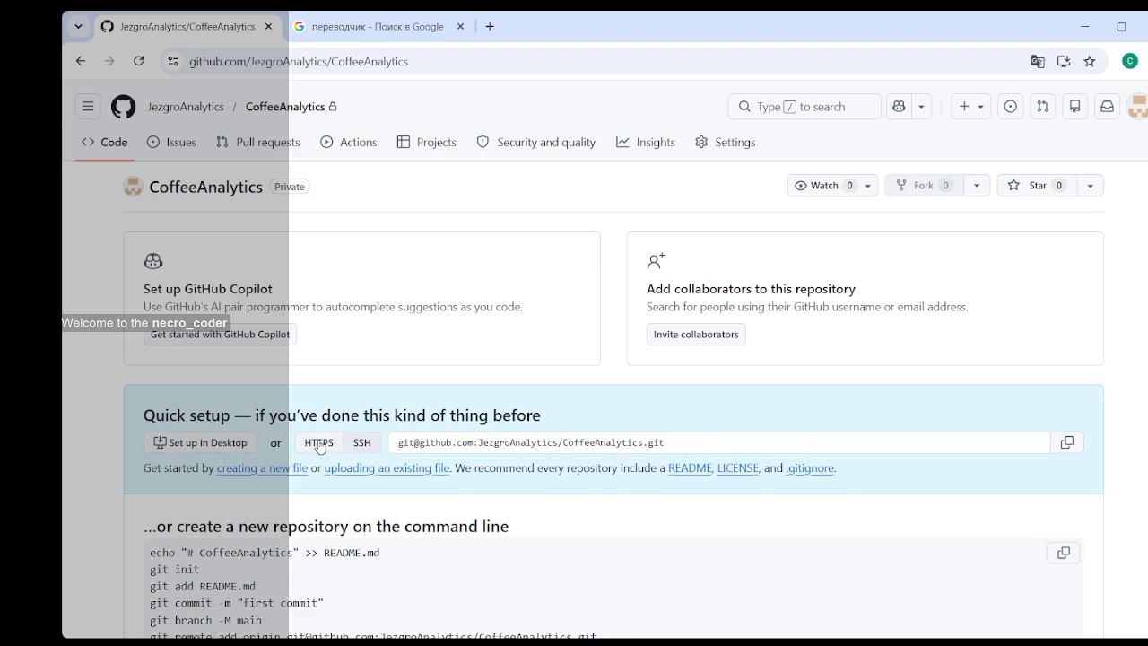
click(320, 444)
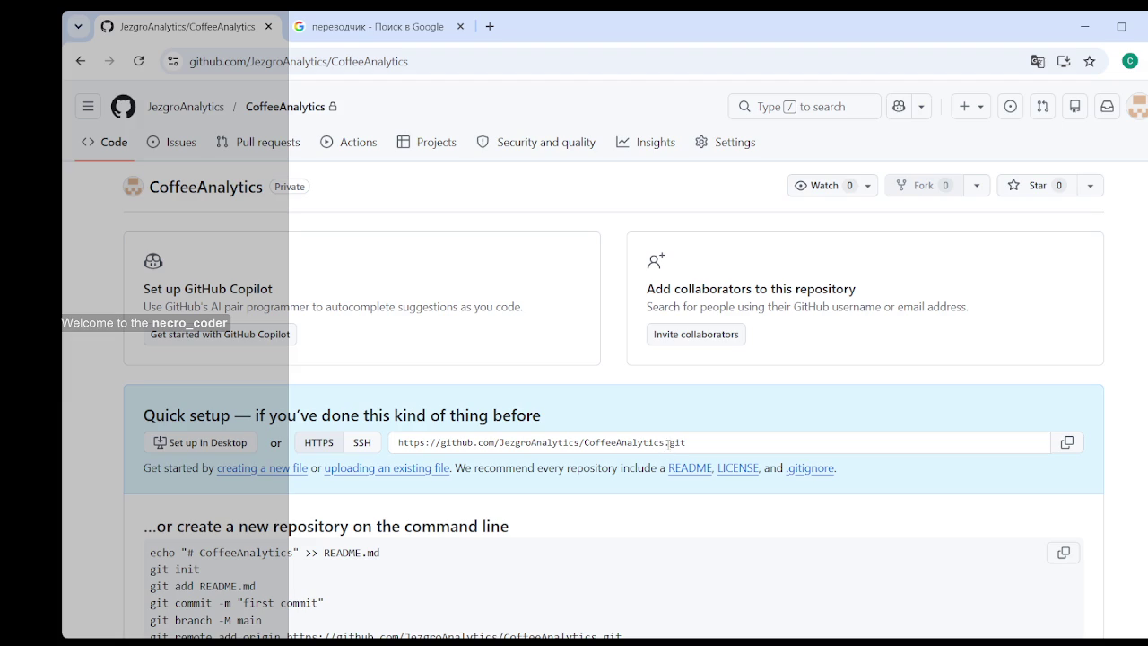
scroll(499, 502, down, 2)
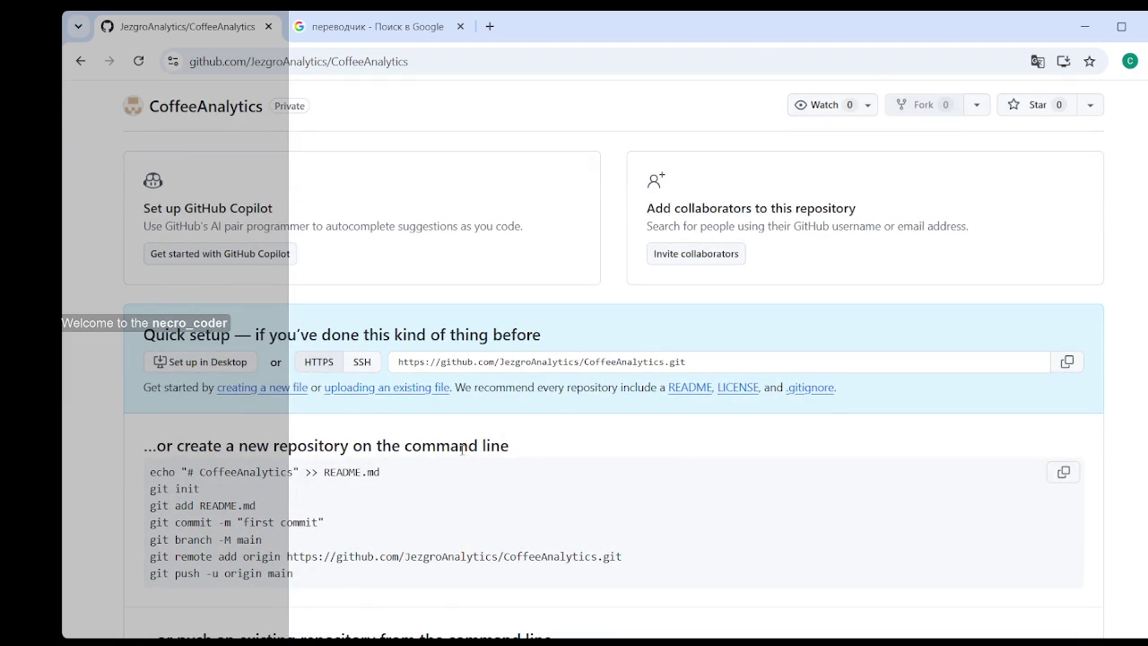
scroll(461, 448, down, 2)
scroll(324, 467, down, 3)
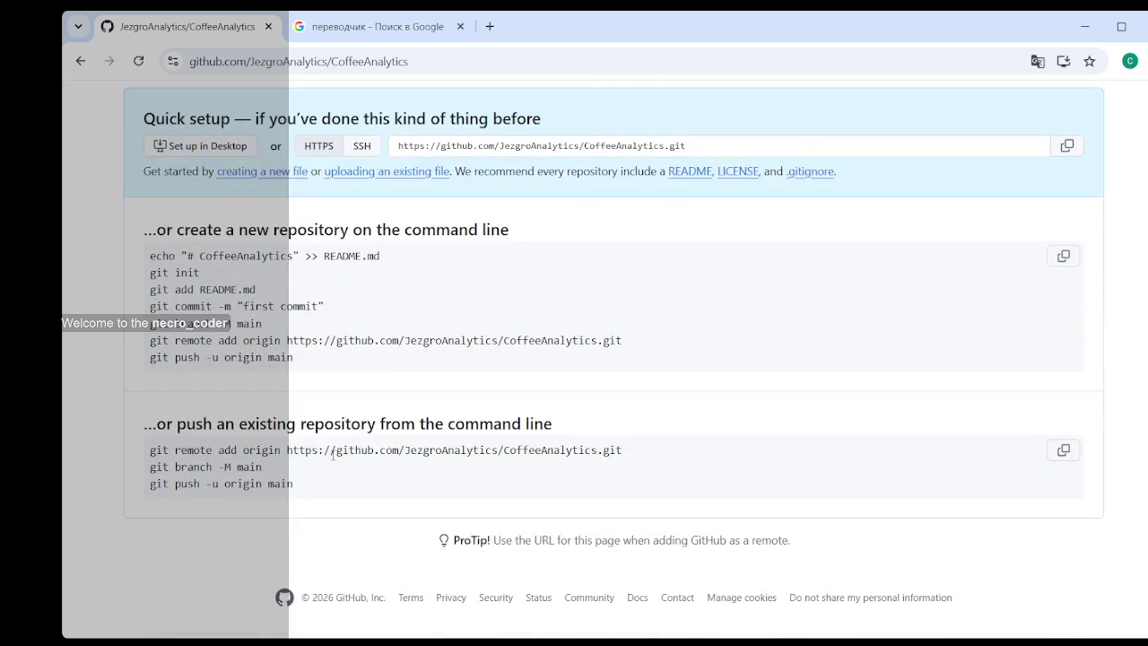
scroll(313, 414, up, 3)
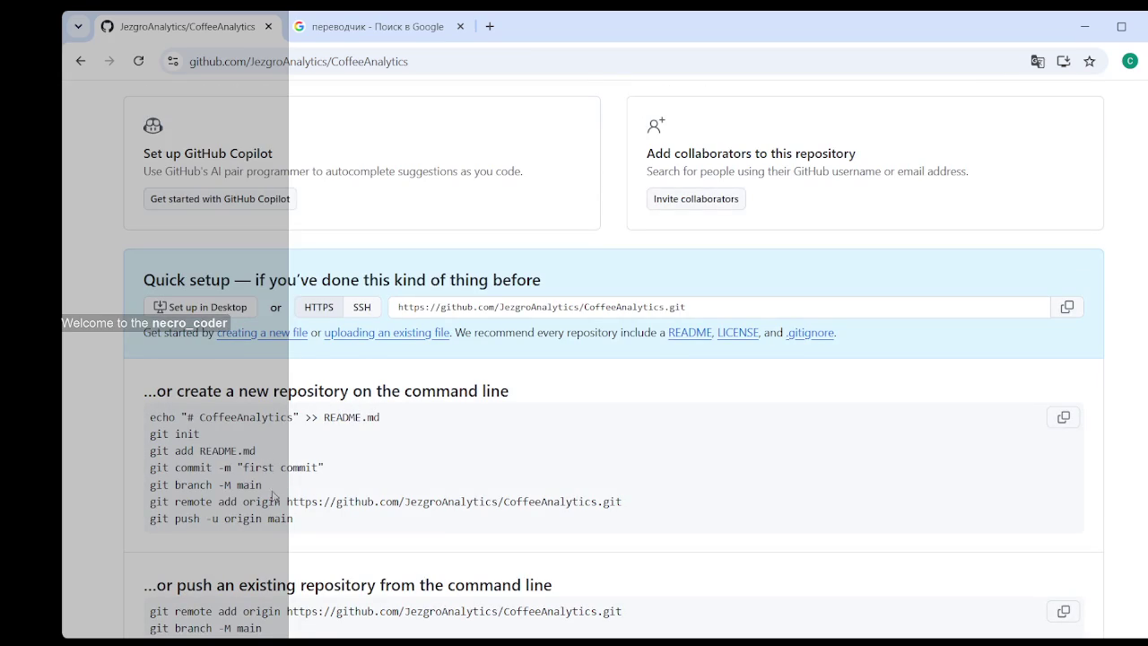
scroll(261, 499, up, 1)
scroll(261, 499, up, 2)
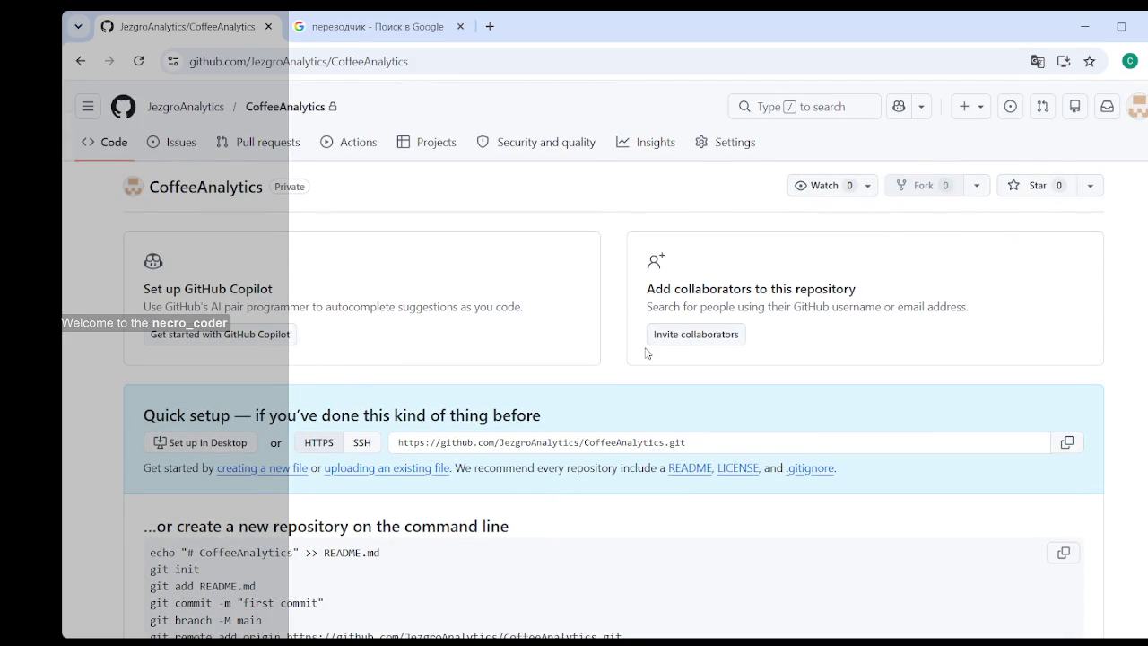
scroll(623, 351, down, 1)
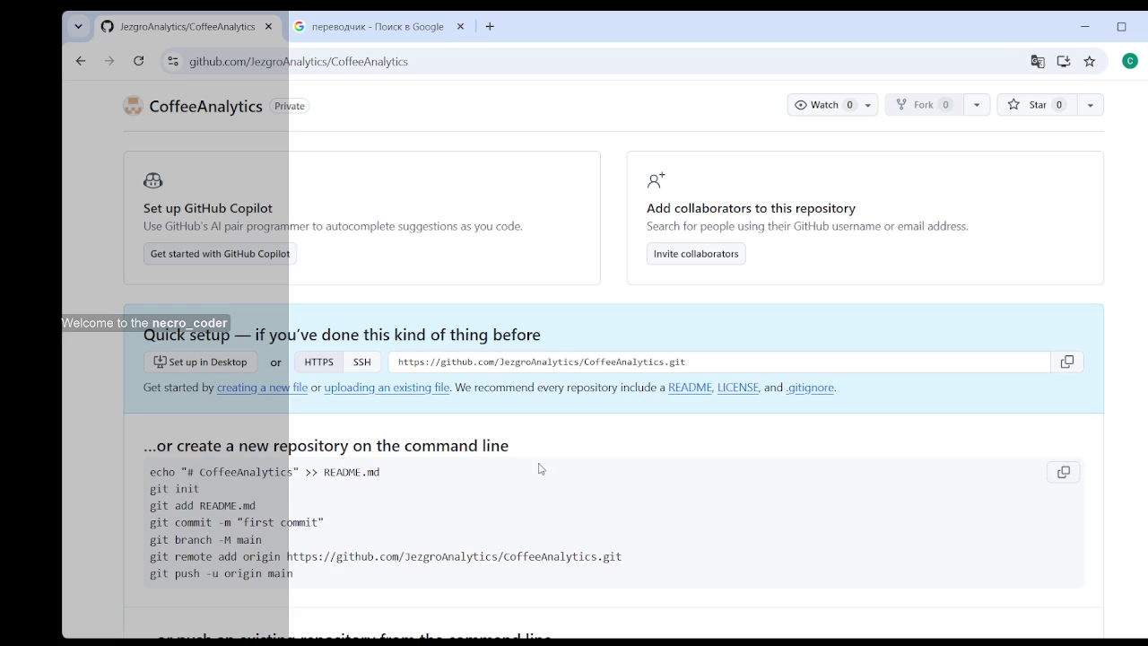
scroll(461, 445, down, 3)
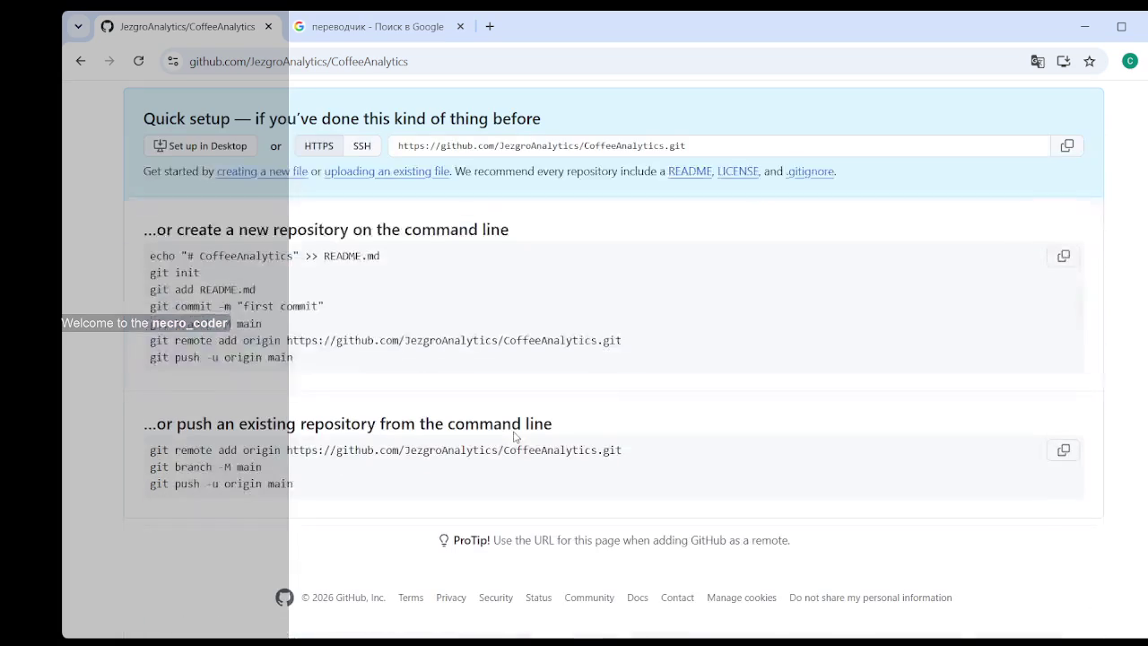
scroll(383, 431, up, 2)
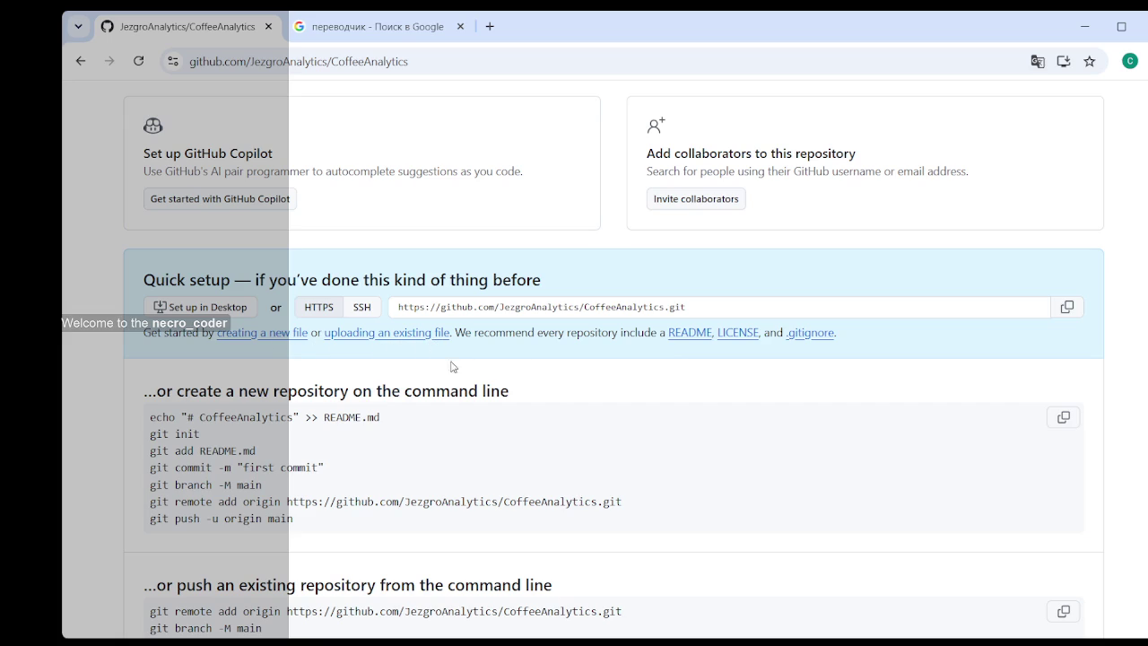
- Leave the new-file page for the upload-files page, then cancel the file picker without choosing files
click(282, 343)
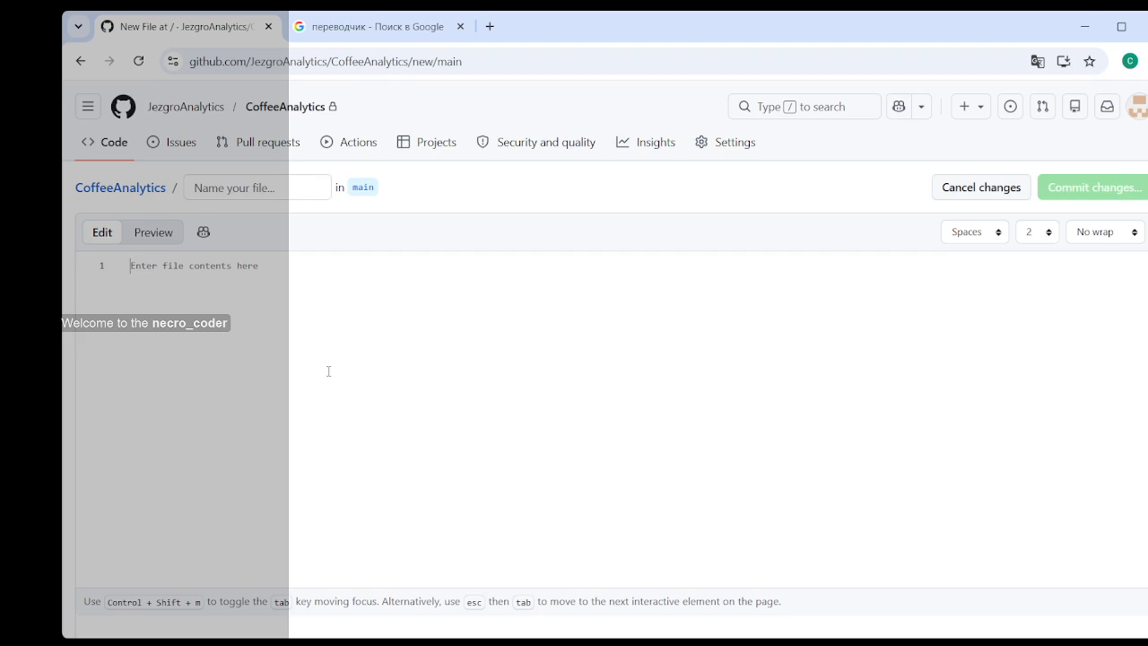
click(80, 61)
click(390, 353)
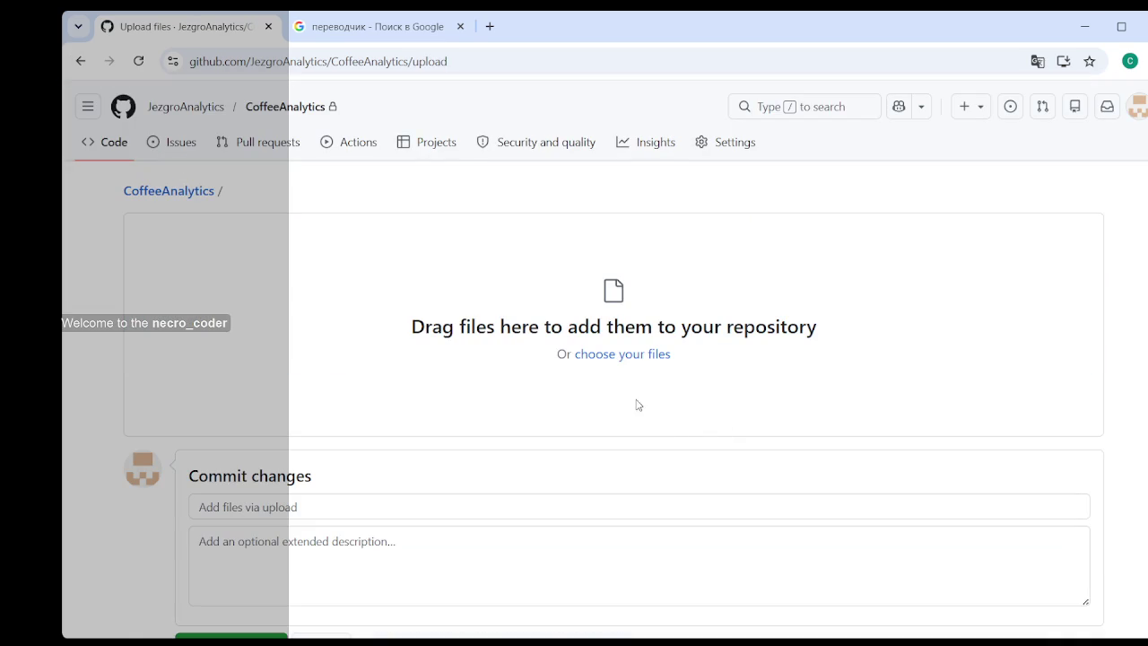
scroll(529, 374, down, 1)
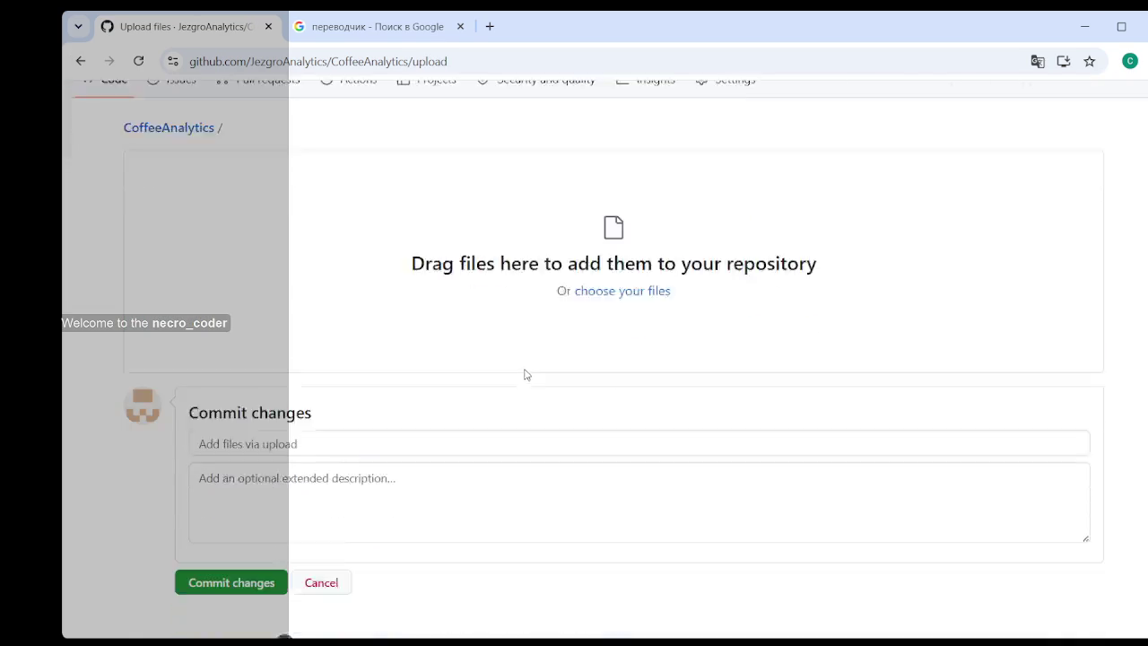
scroll(538, 359, down, 1)
scroll(573, 349, up, 3)
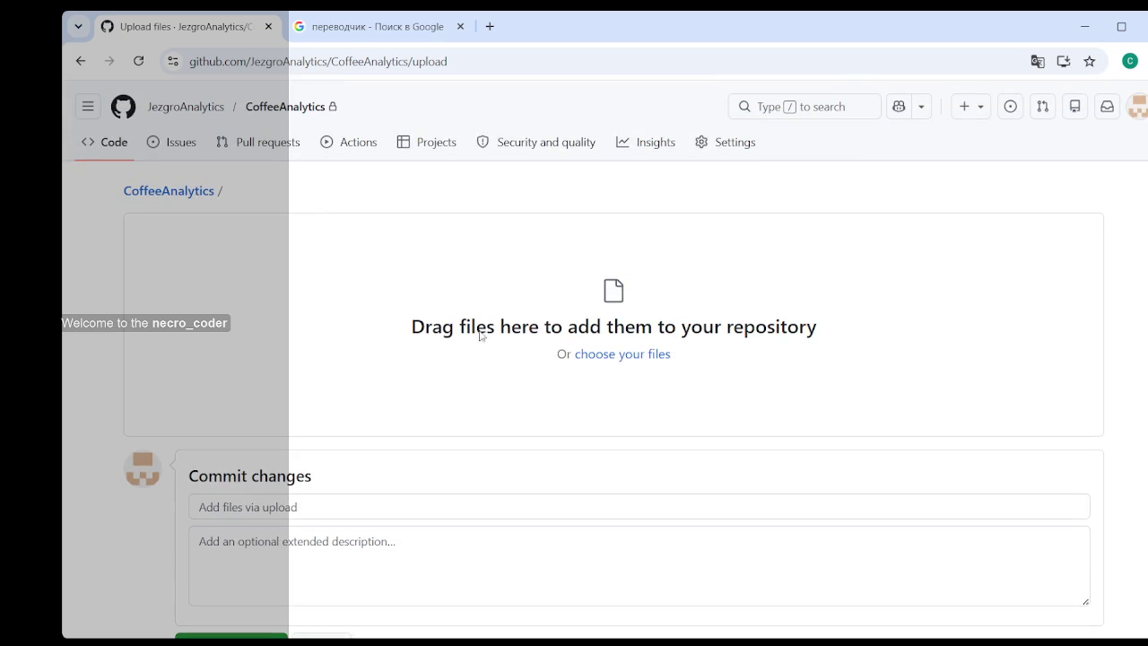
click(621, 355)
key(Escape)
- Open ChatGPT in a new tab and drag that tab out into its own window
click(487, 26)
click(298, 391)
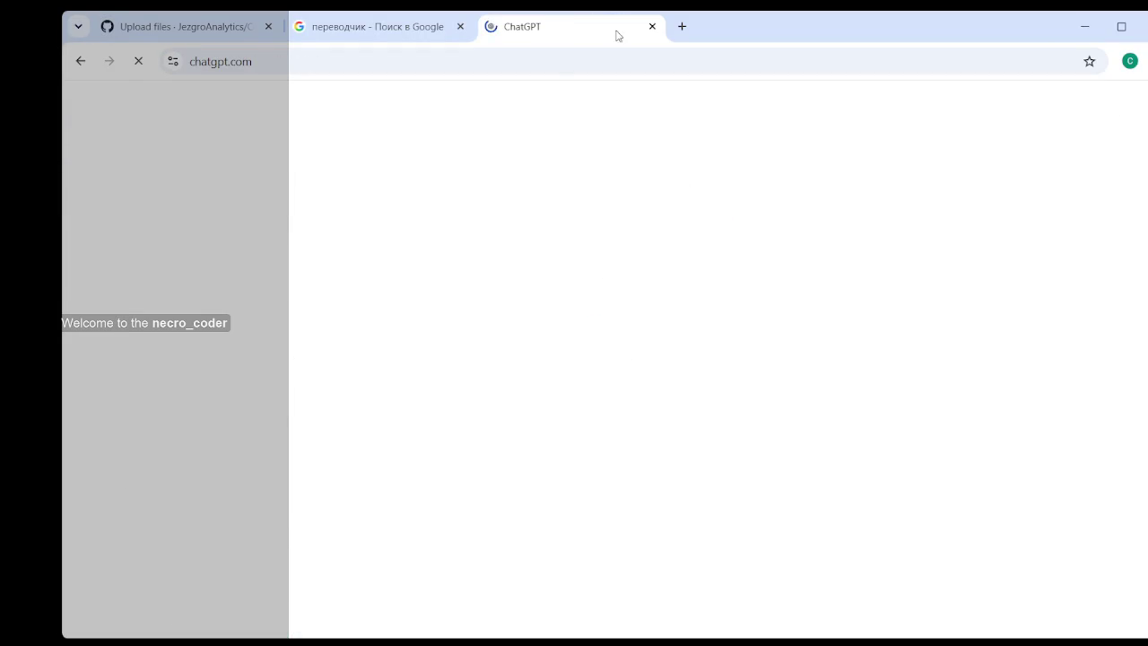
drag(571, 44, 748, 14)
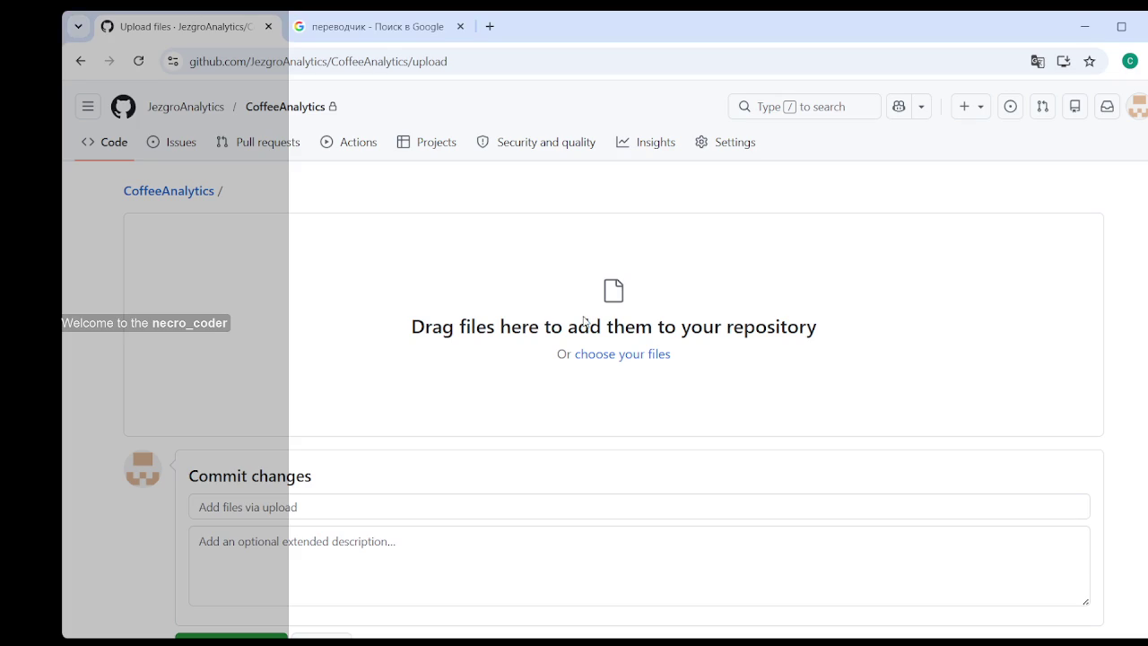
- Leave the empty upload page for the local 127.0.0.1:8050 dashboard showing 34 875 units sold
scroll(579, 308, down, 2)
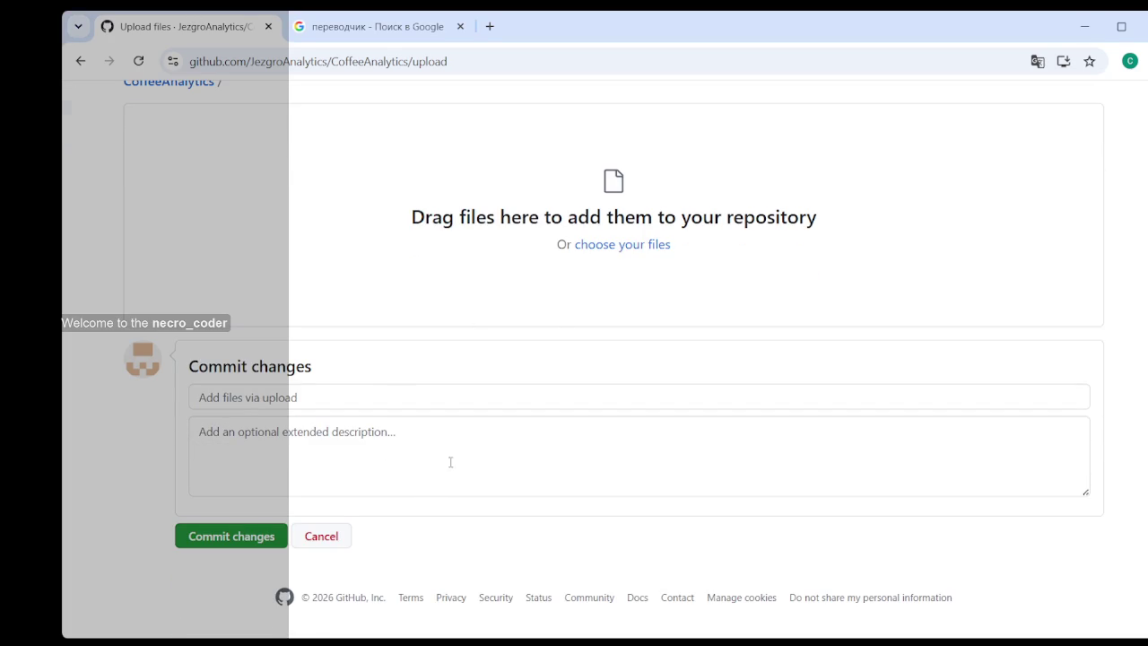
scroll(450, 475, up, 2)
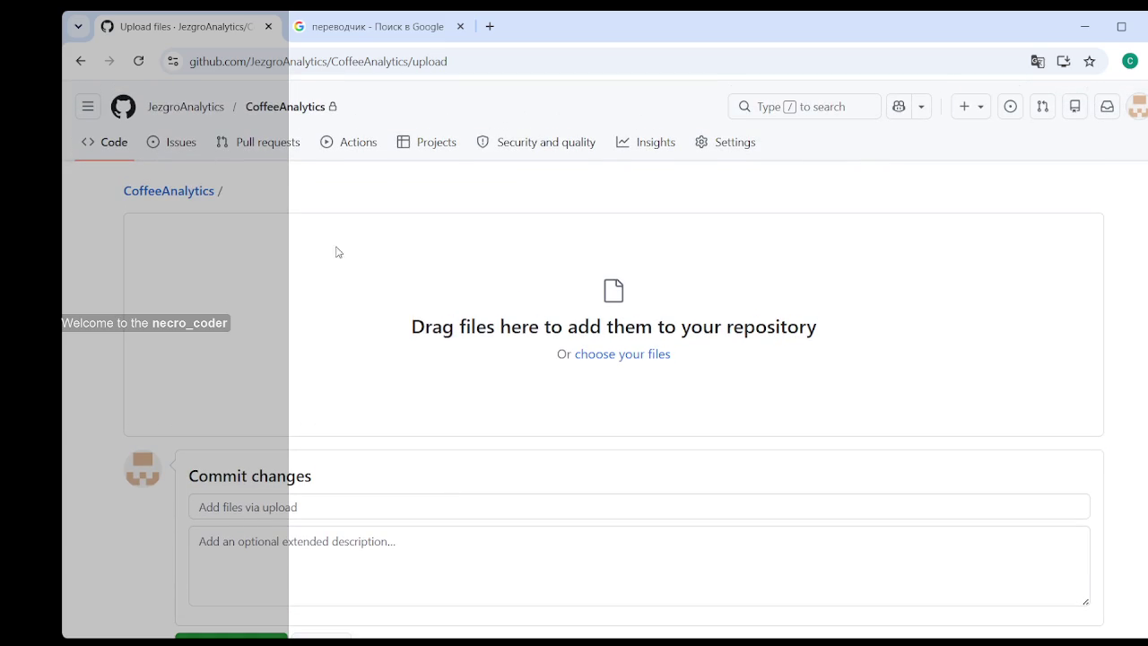
click(426, 158)
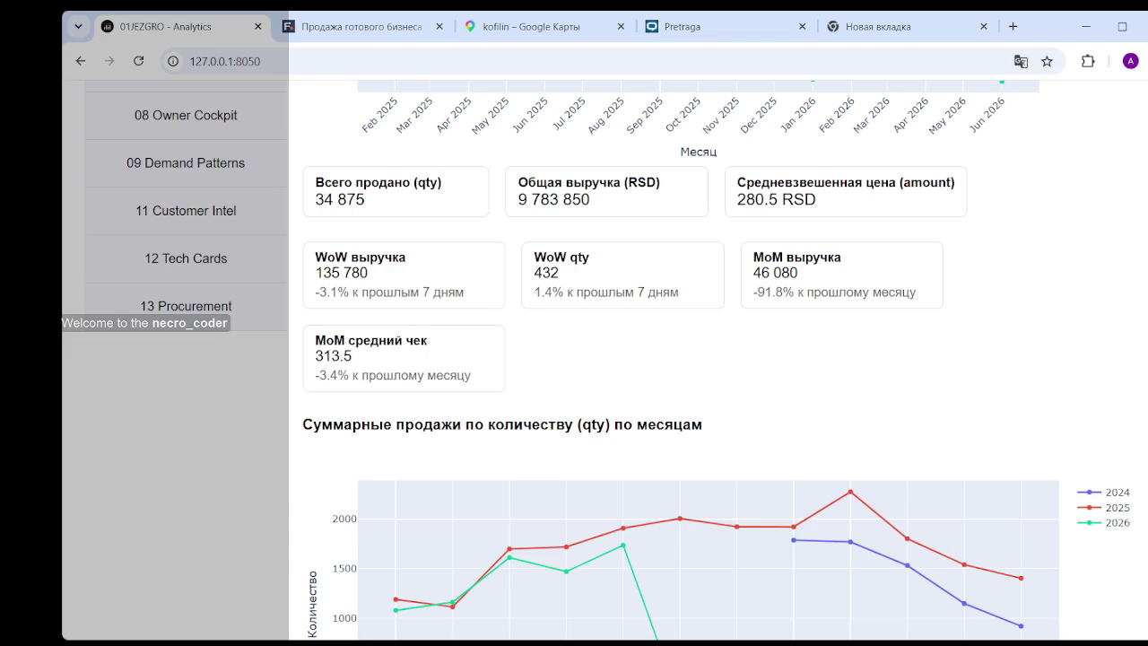
- Scroll past the monthly and weekly sales charts down to the weekday seasonality chart
scroll(1146, 307, down, 3)
scroll(1146, 307, down, 2)
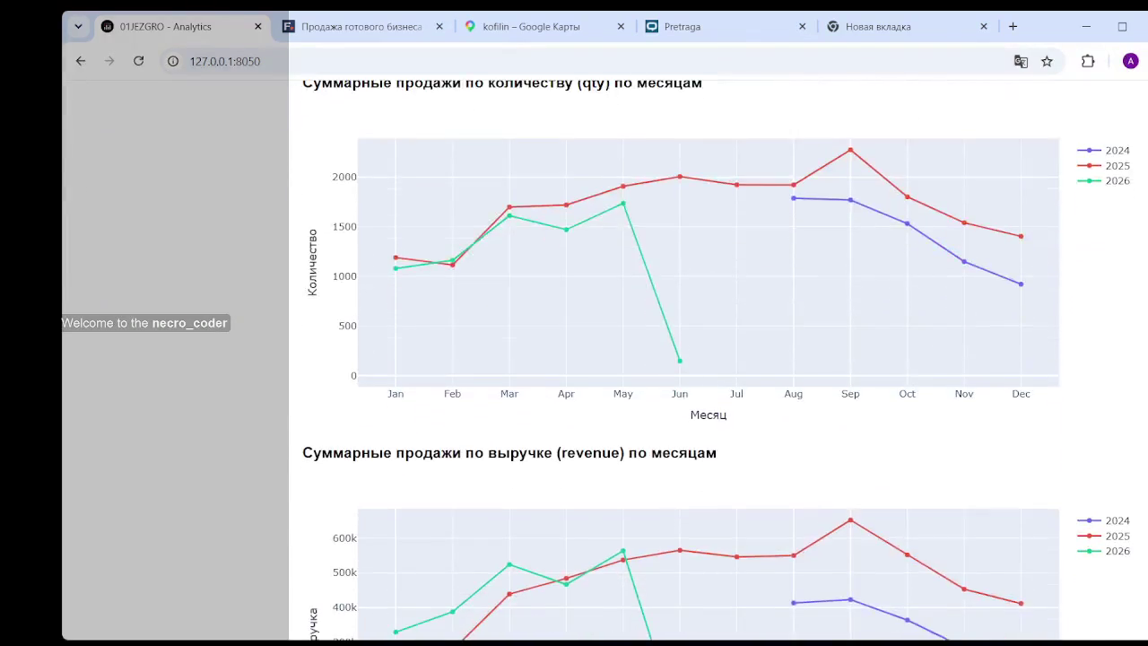
scroll(1146, 307, down, 10)
scroll(1146, 307, down, 5)
scroll(1086, 533, down, 5)
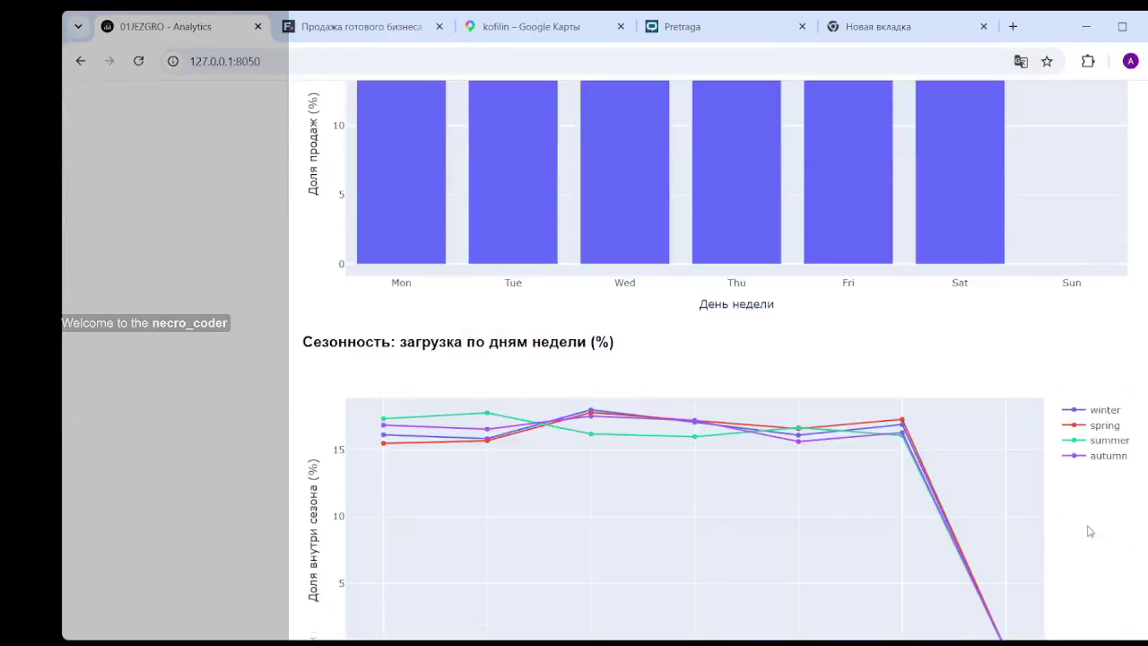
scroll(1086, 538, down, 3)
scroll(1086, 564, up, 1)
scroll(1087, 557, down, 2)
scroll(1078, 536, up, 3)
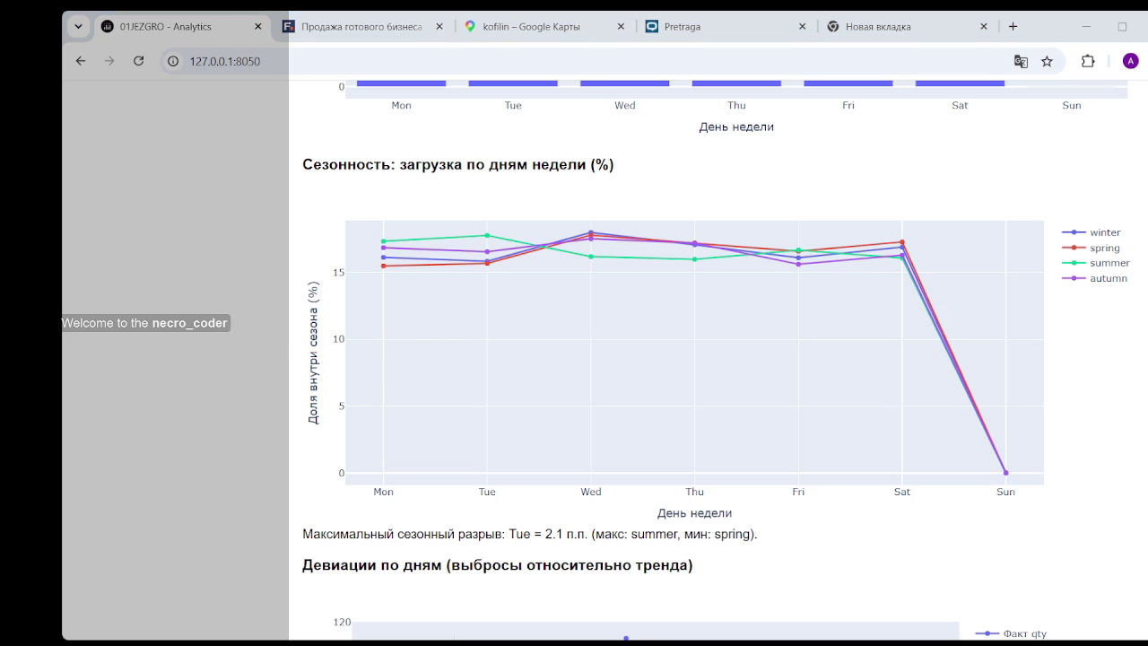
mouse_move(1040, 529)
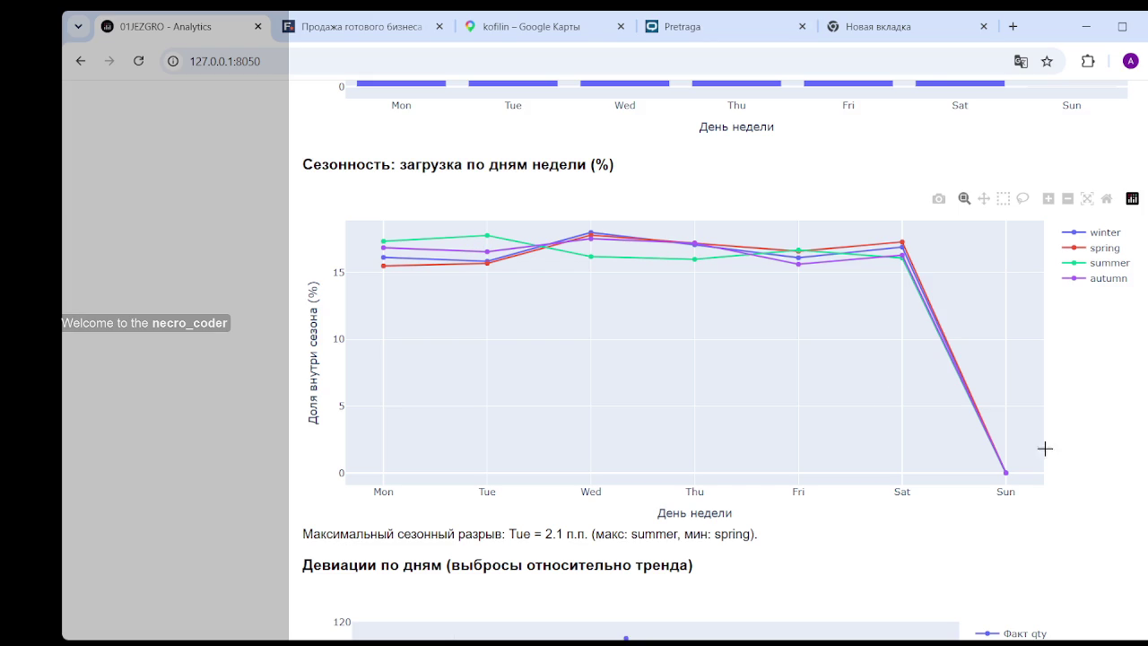
- Reload the dashboard at 127.0.0.1:8050 and widen the browser window so four comparison cards fit
click(286, 62)
key(Return)
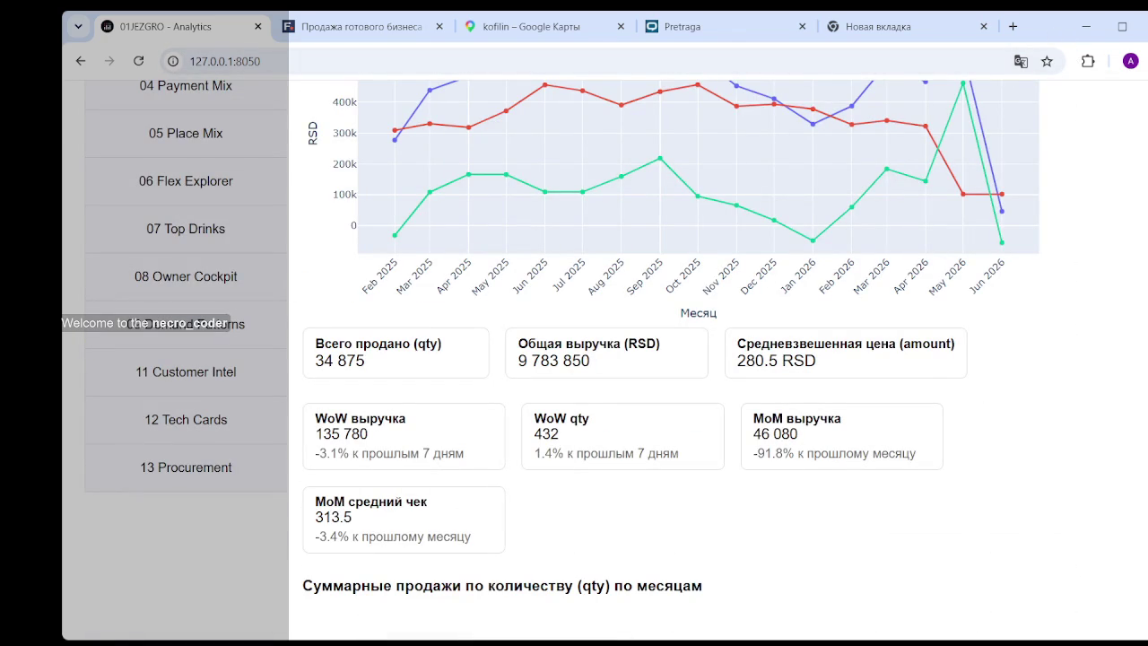
drag(1145, 322, 1147, 322)
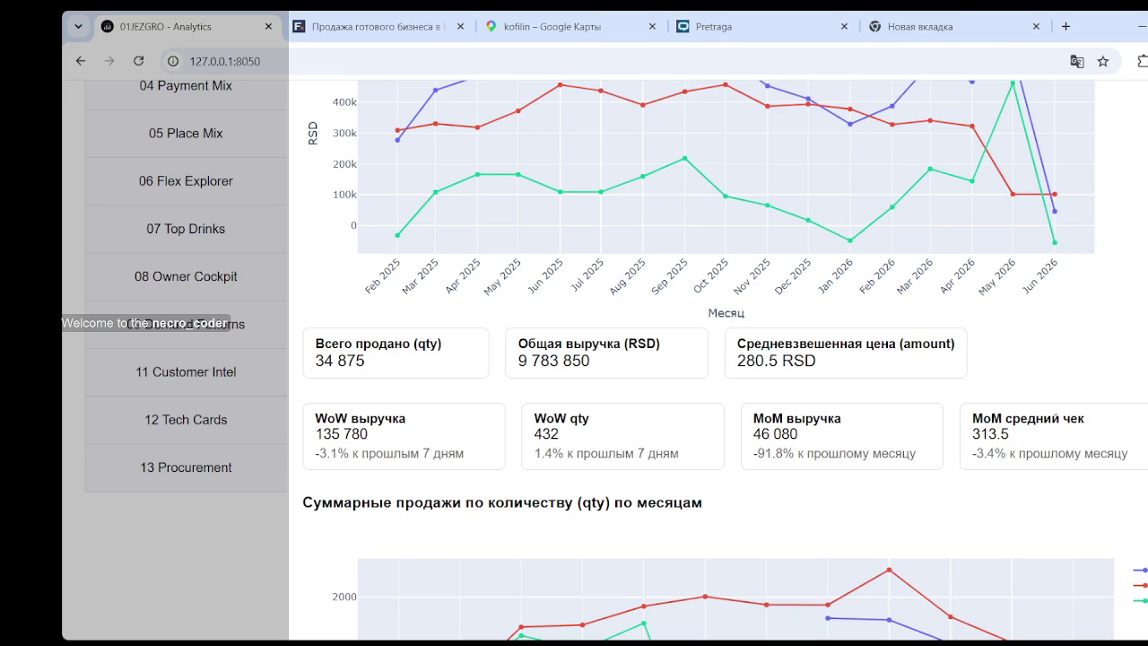
scroll(776, 212, down, 5)
scroll(776, 213, up, 5)
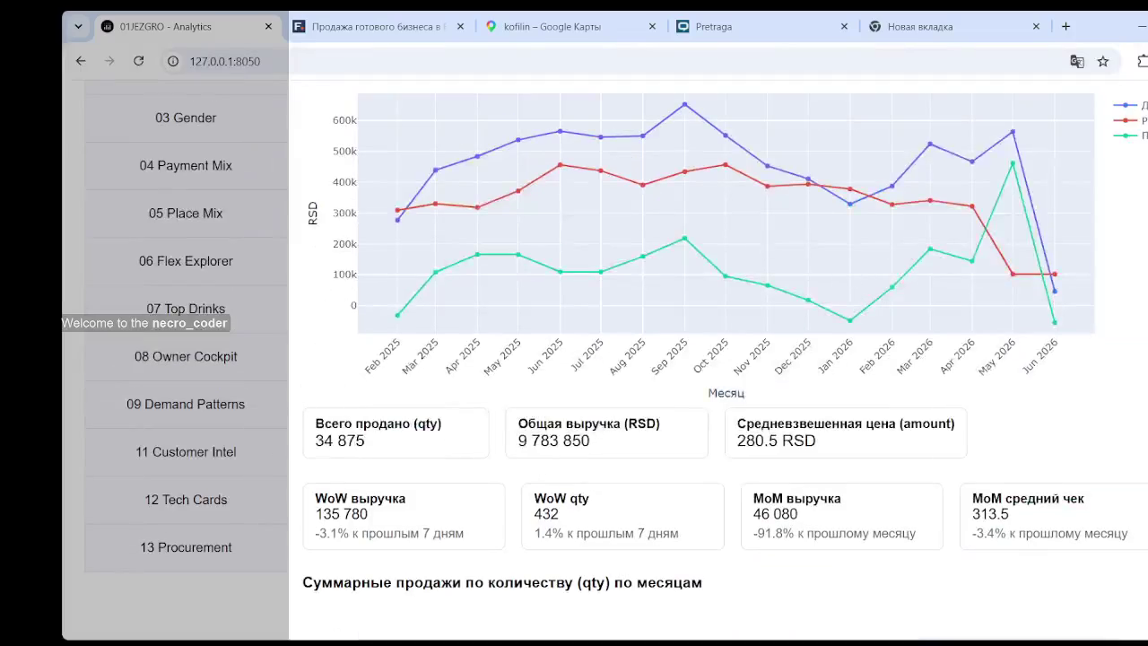
- Open 06 Flex Explorer, set time mode to Сквозной по неделям, and scroll down to its chart
click(182, 266)
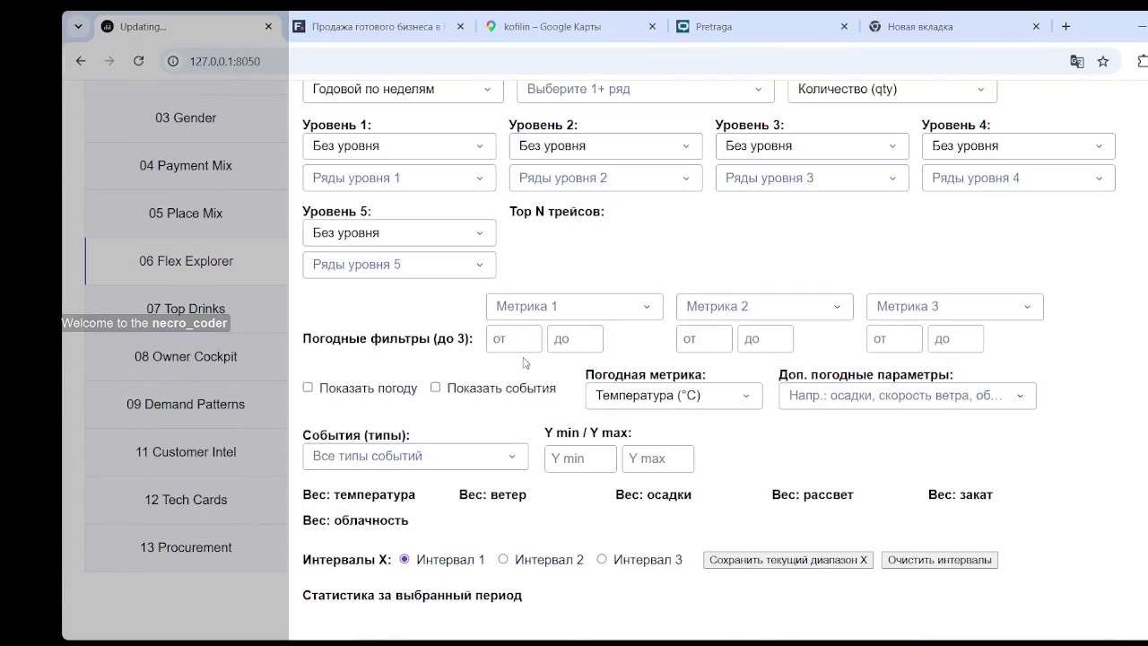
scroll(525, 362, up, 3)
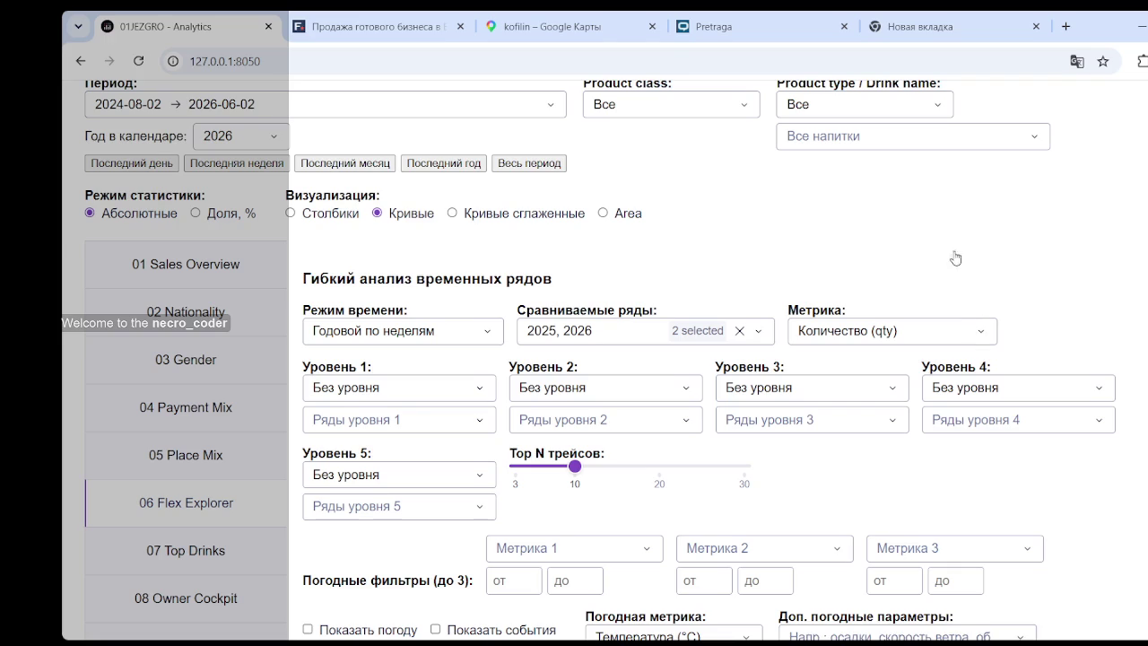
key(Tab)
click(499, 325)
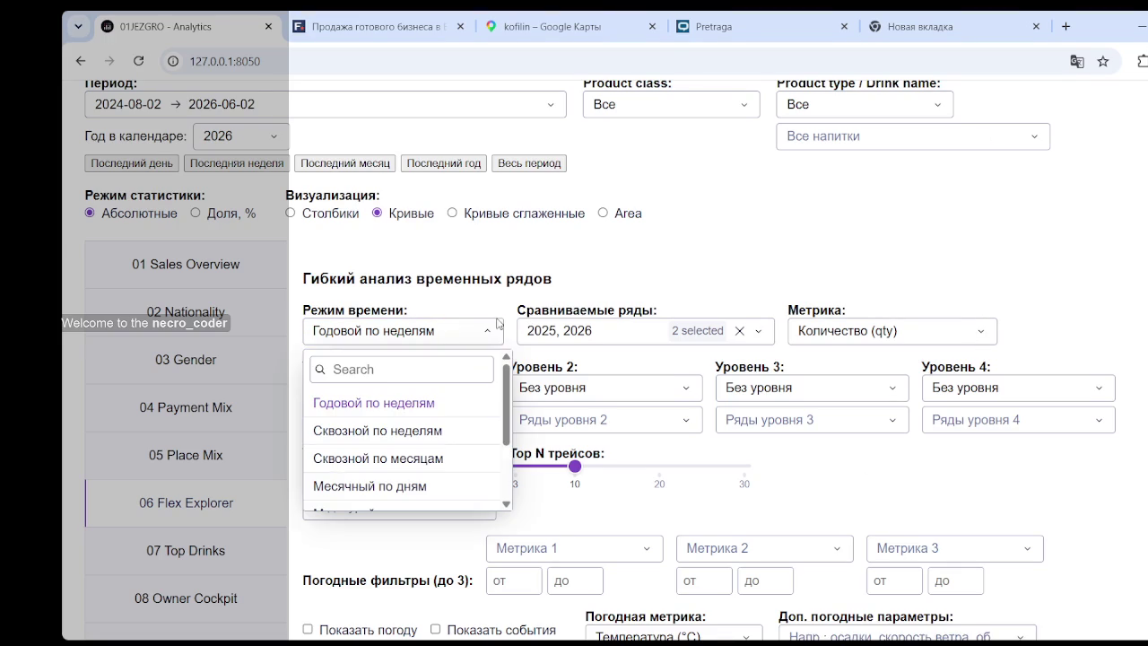
click(411, 432)
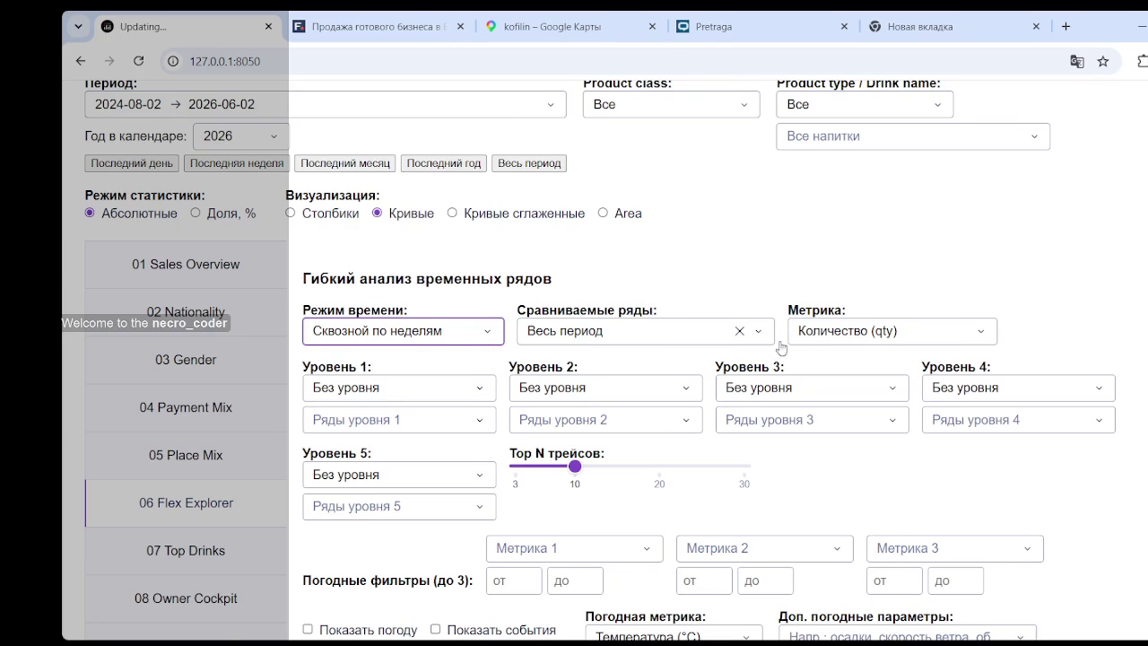
scroll(757, 327, down, 2)
scroll(756, 321, down, 4)
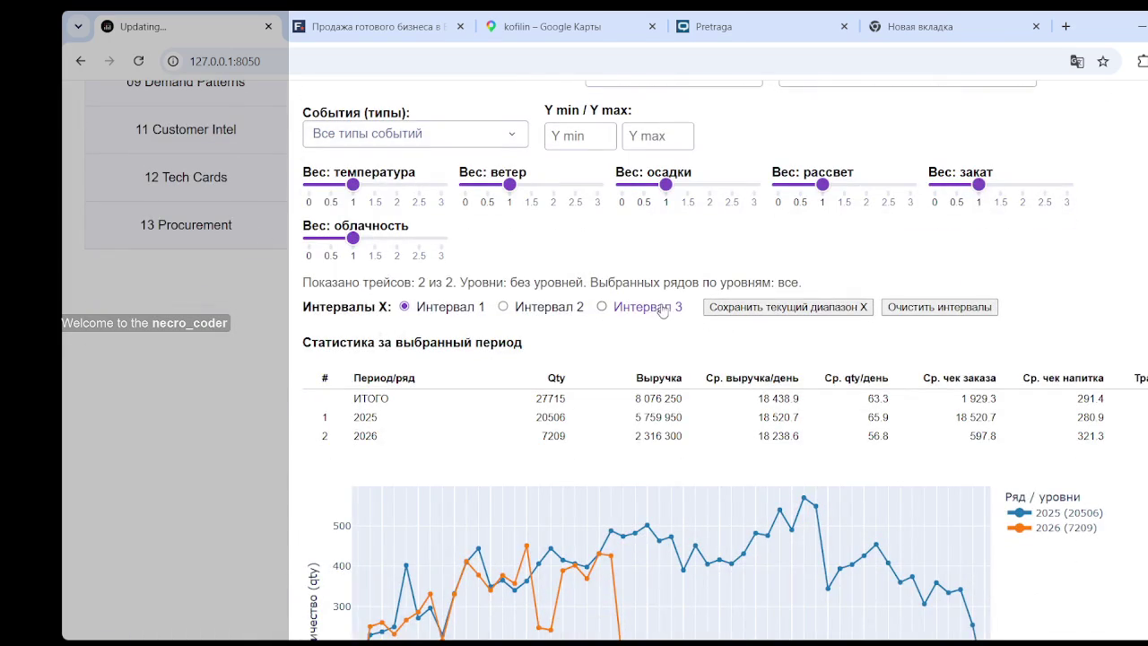
scroll(1043, 399, down, 2)
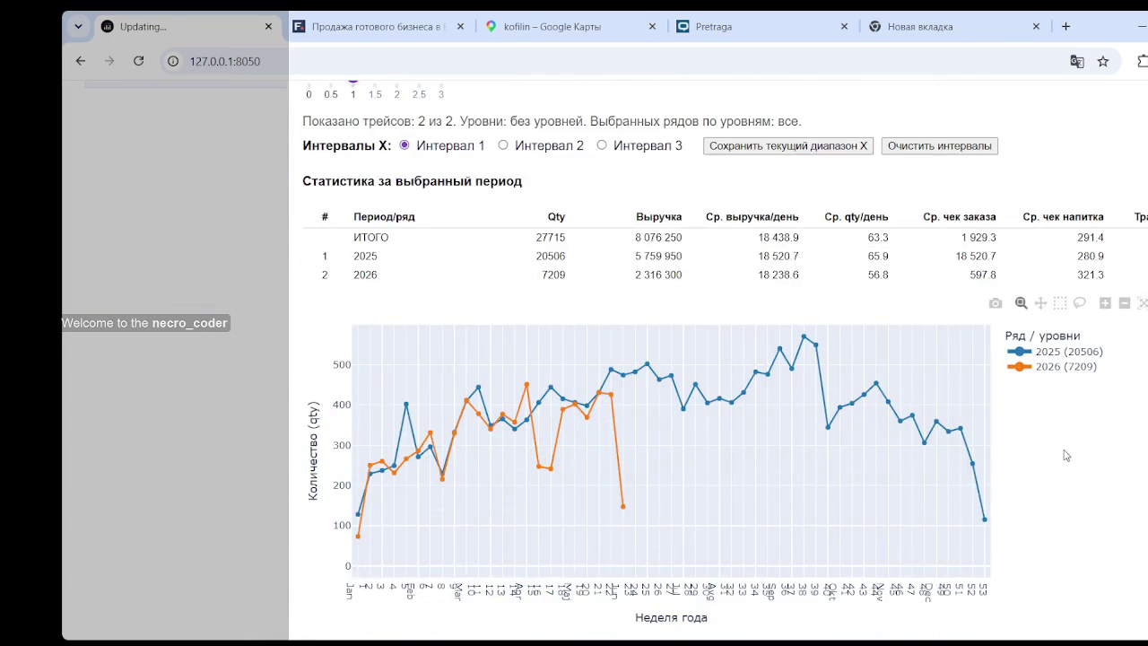
scroll(1065, 456, down, 1)
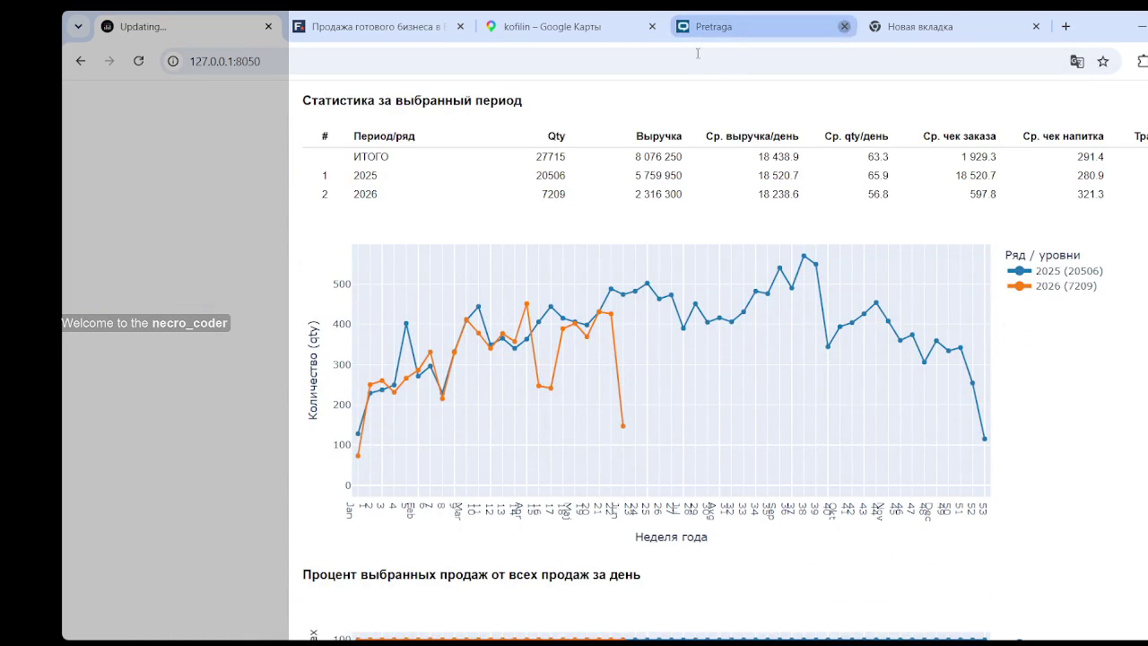
- Close the Pretraga browser tab
click(844, 26)
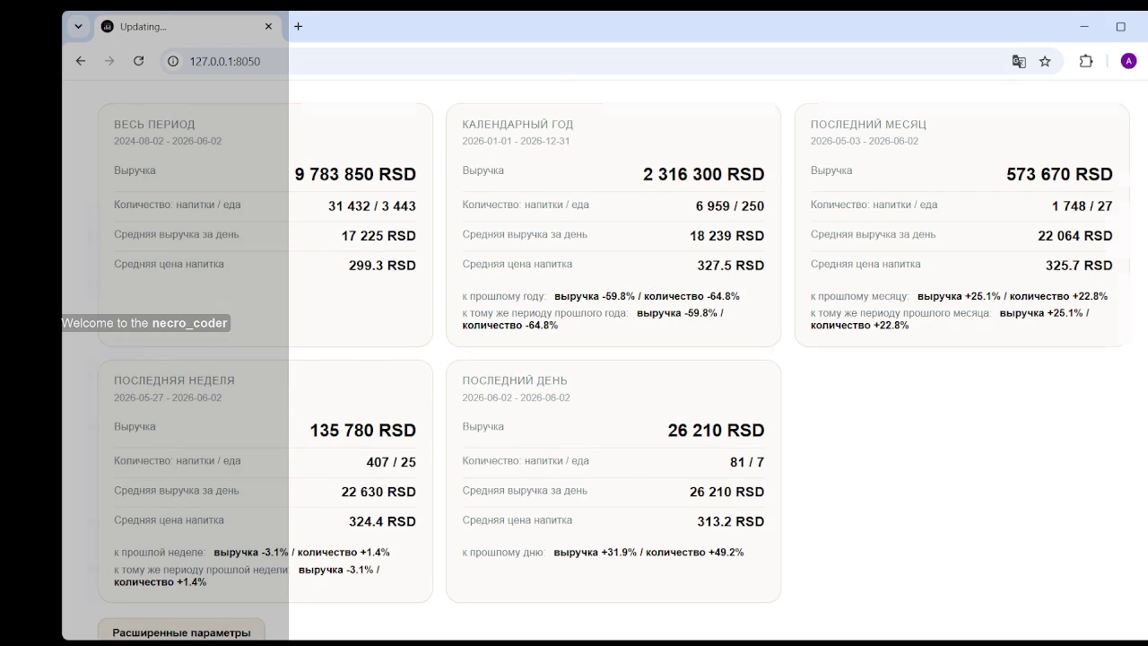
- Scroll down to the Доходы / расходы / прибыль по месяцам chart
scroll(527, 401, down, 10)
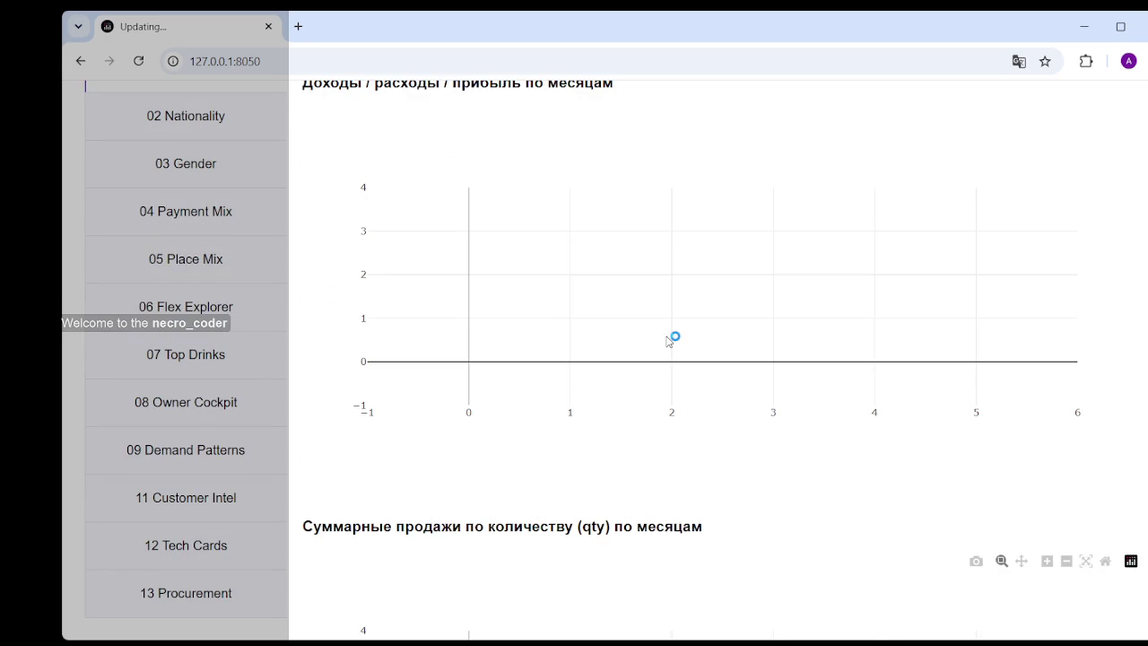
mouse_move(718, 287)
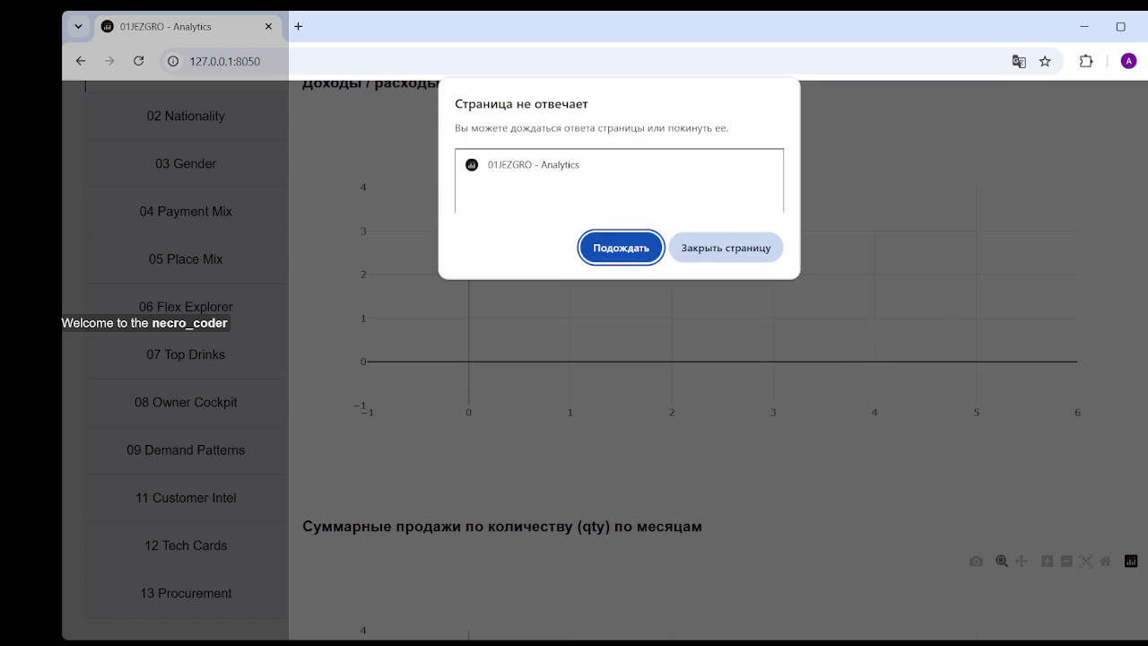
- Close the unresponsive dashboard page with Закрыть страницу and select its address
click(725, 248)
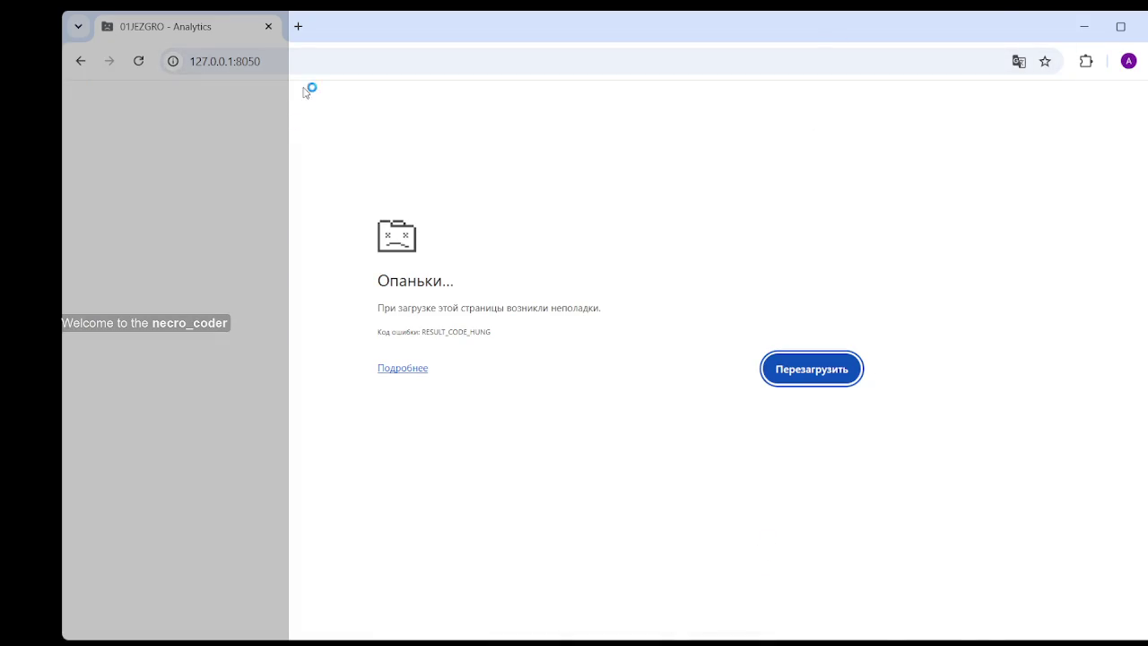
click(302, 58)
- Reload 127.0.0.1:8050, check the revenue chart and KPI tiles, then go to Flex Explorer
key(Return)
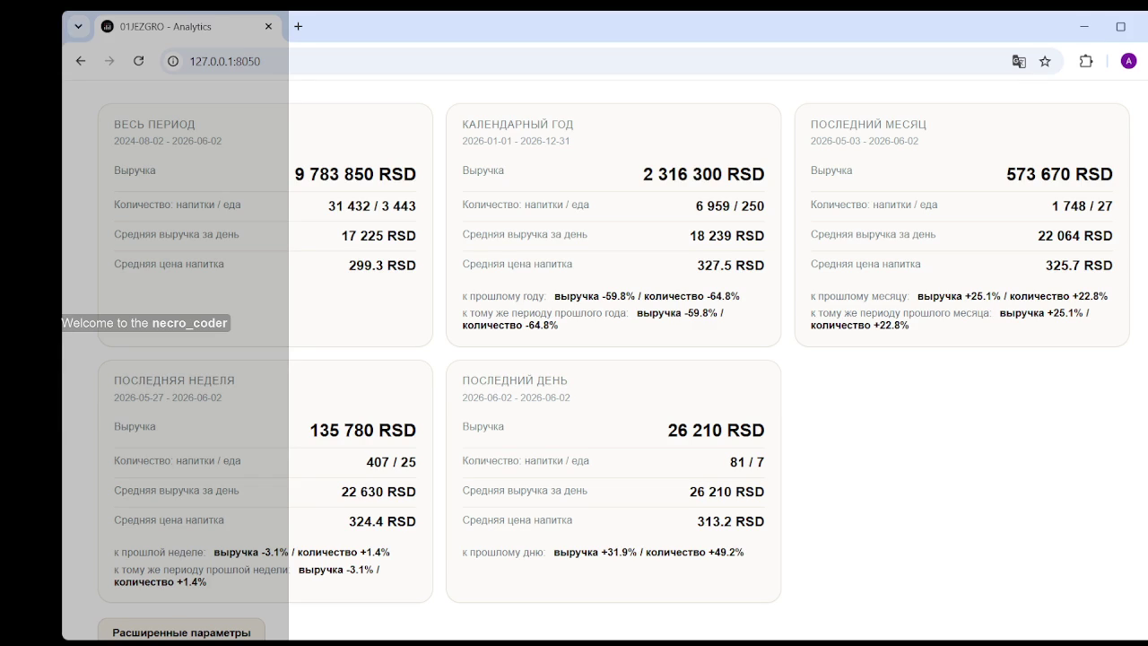
scroll(404, 430, down, 3)
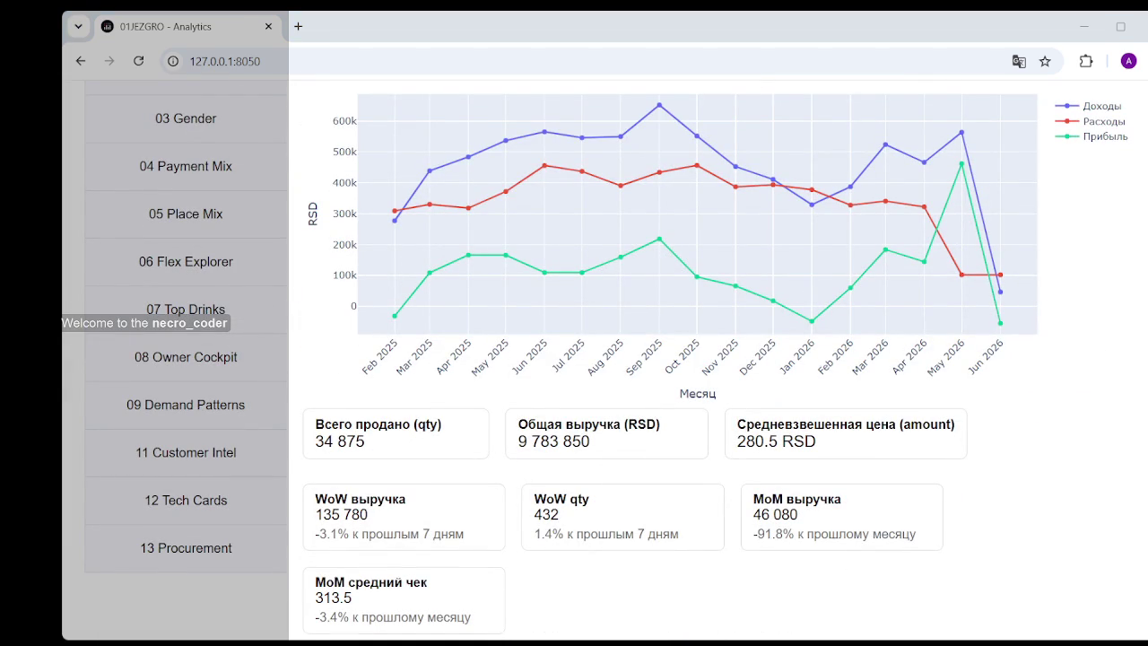
click(186, 262)
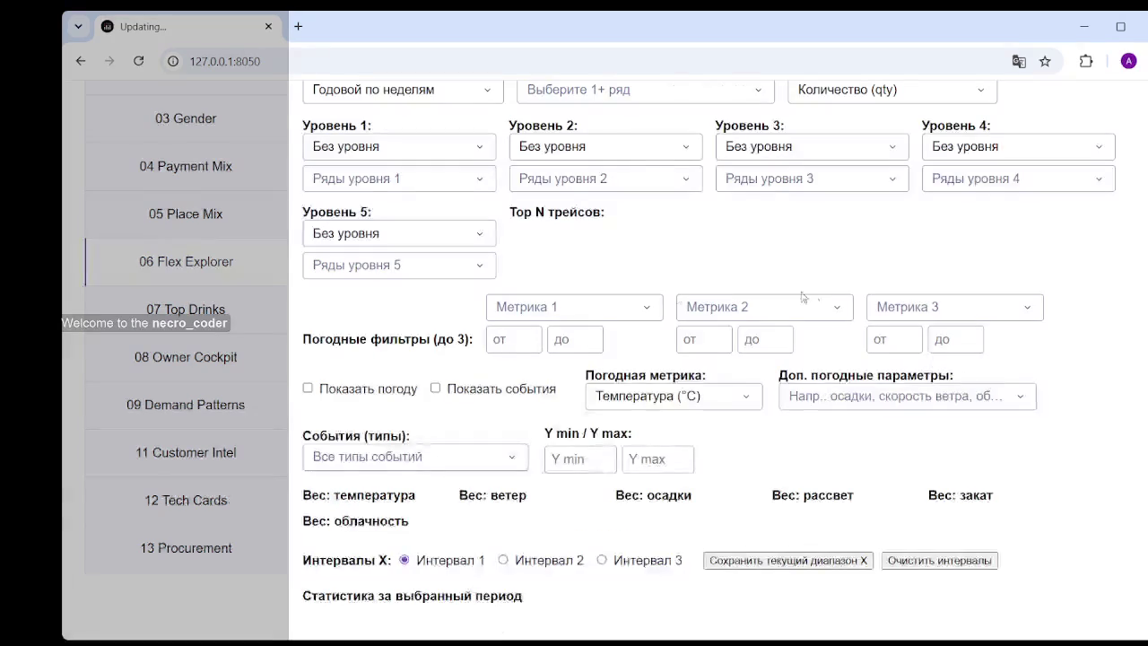
- Switch Flex Explorer's time mode to Сквозной по неделям and let the stats table and chart load
scroll(440, 233, up, 3)
click(445, 340)
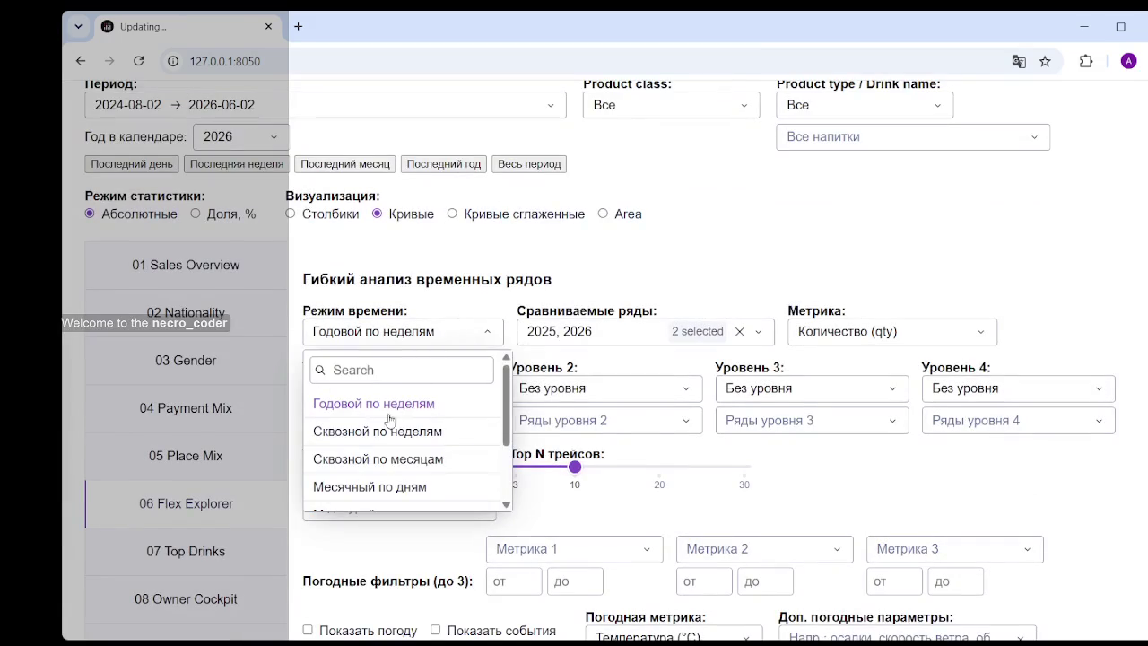
click(387, 434)
scroll(991, 345, down, 4)
scroll(1040, 251, down, 3)
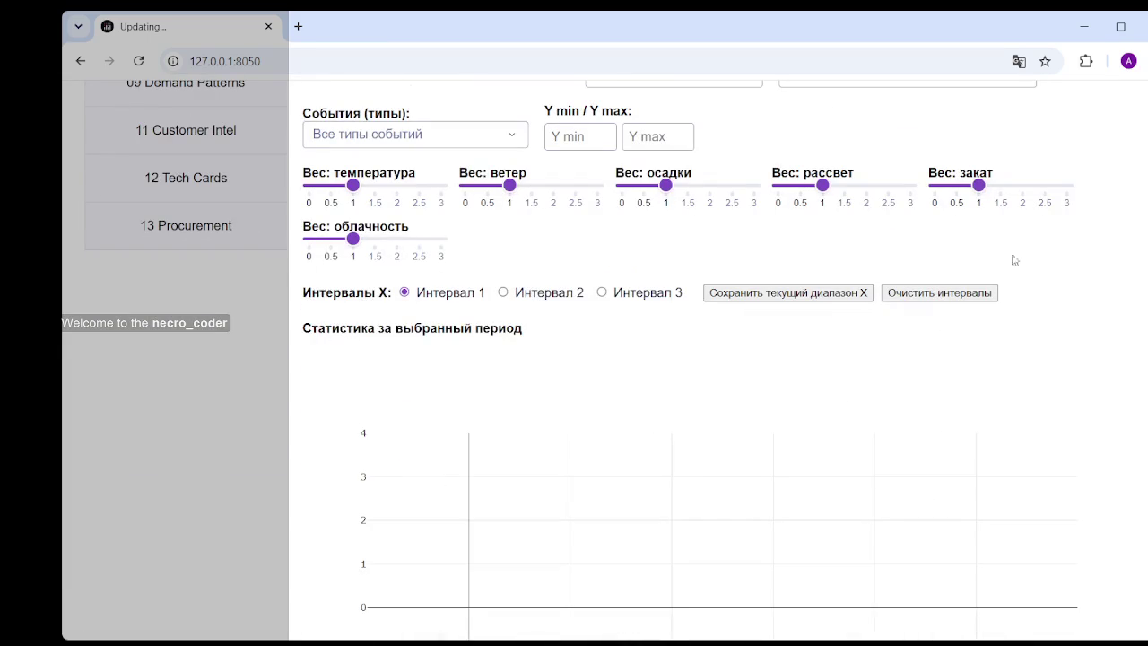
mouse_move(417, 568)
scroll(510, 374, down, 2)
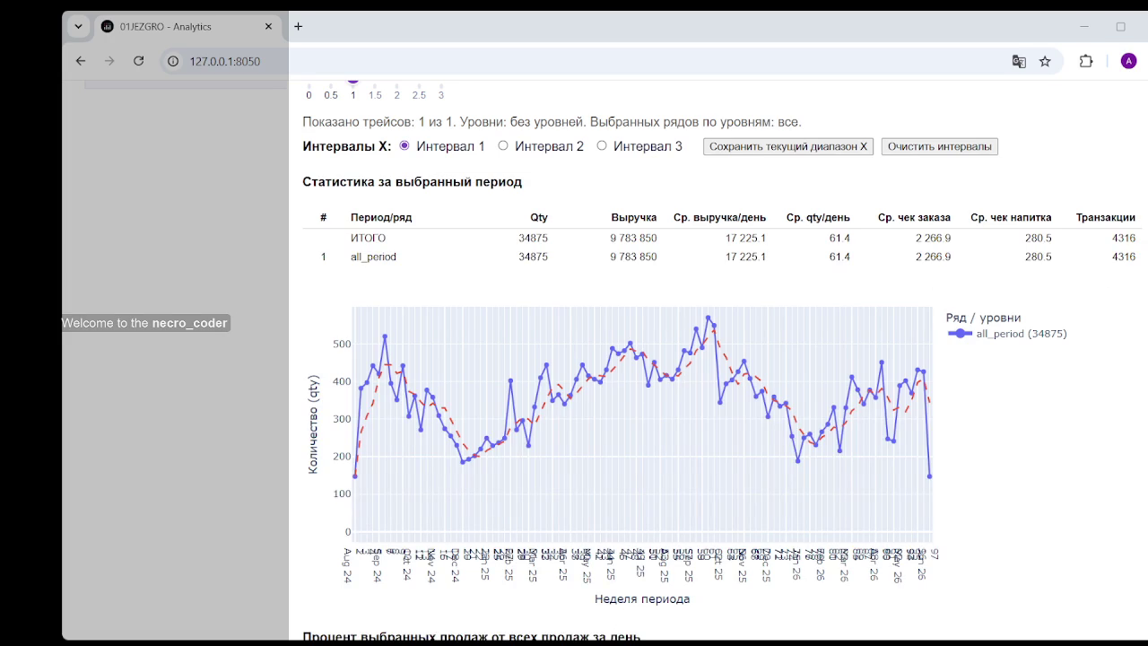
scroll(628, 359, up, 5)
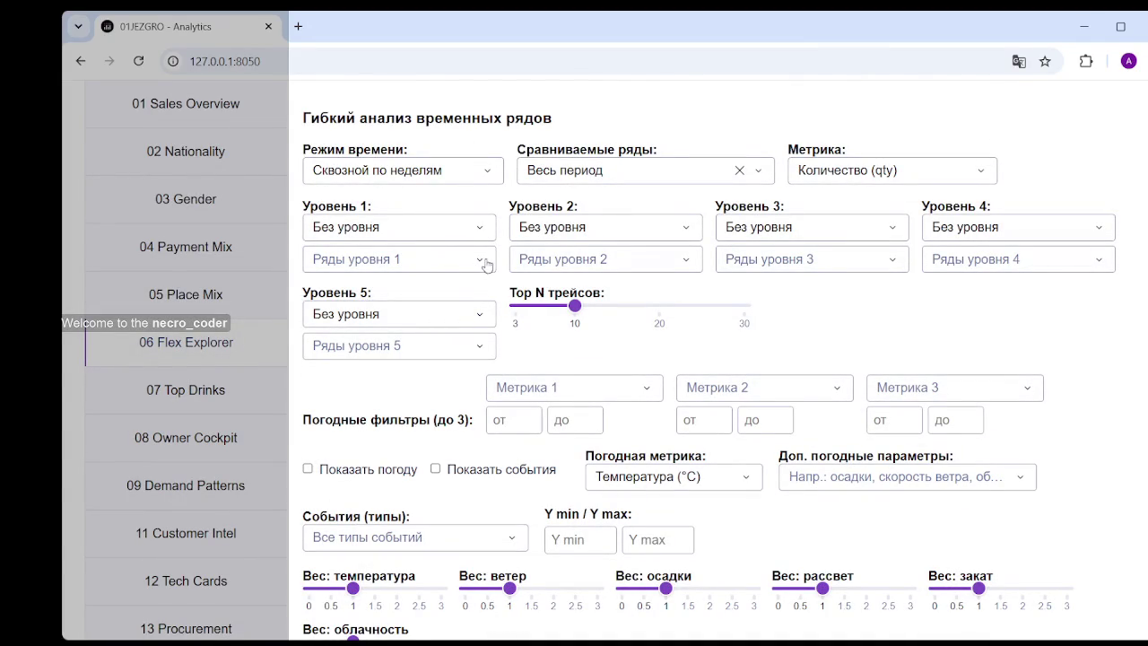
- Choose nationality_code for Уровень 1 grouping and review the resulting weekly quantity chart
click(482, 229)
scroll(379, 361, down, 1)
scroll(395, 349, down, 1)
scroll(394, 347, down, 1)
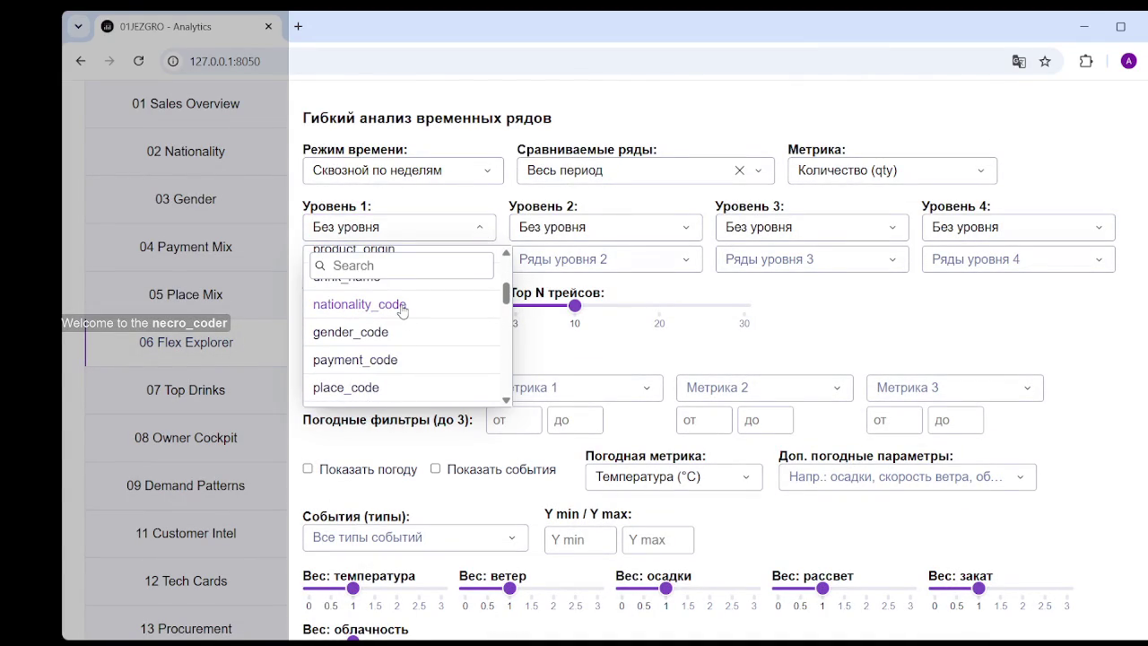
click(399, 305)
scroll(959, 285, down, 3)
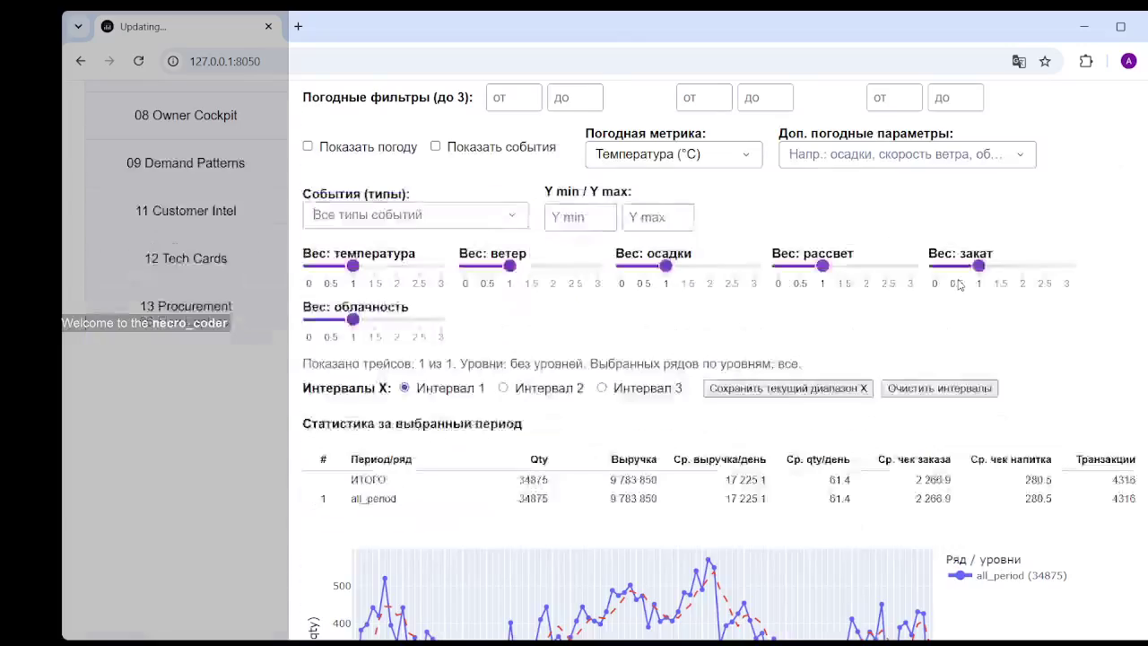
scroll(952, 427, down, 3)
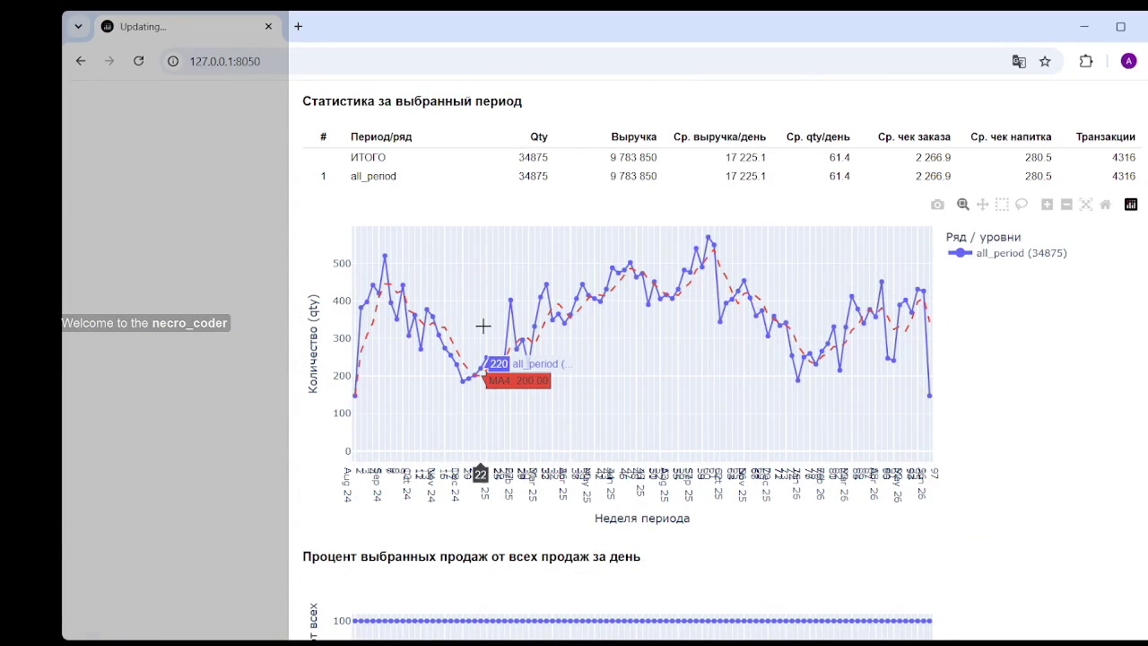
scroll(756, 316, up, 2)
scroll(475, 289, up, 3)
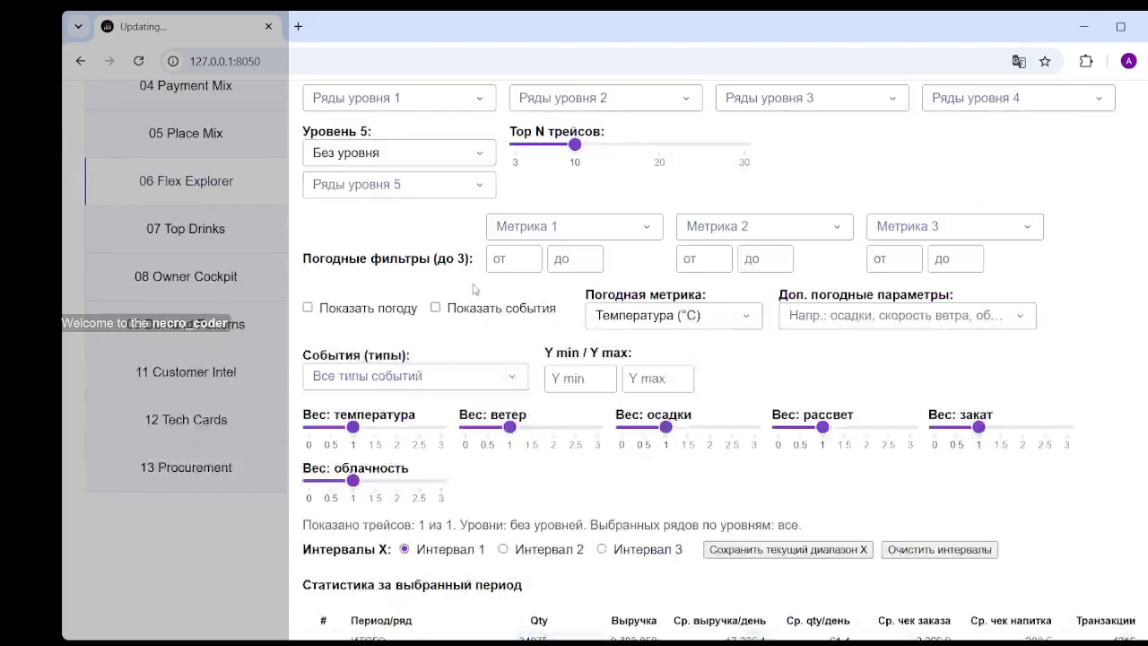
scroll(447, 221, up, 2)
scroll(785, 333, down, 5)
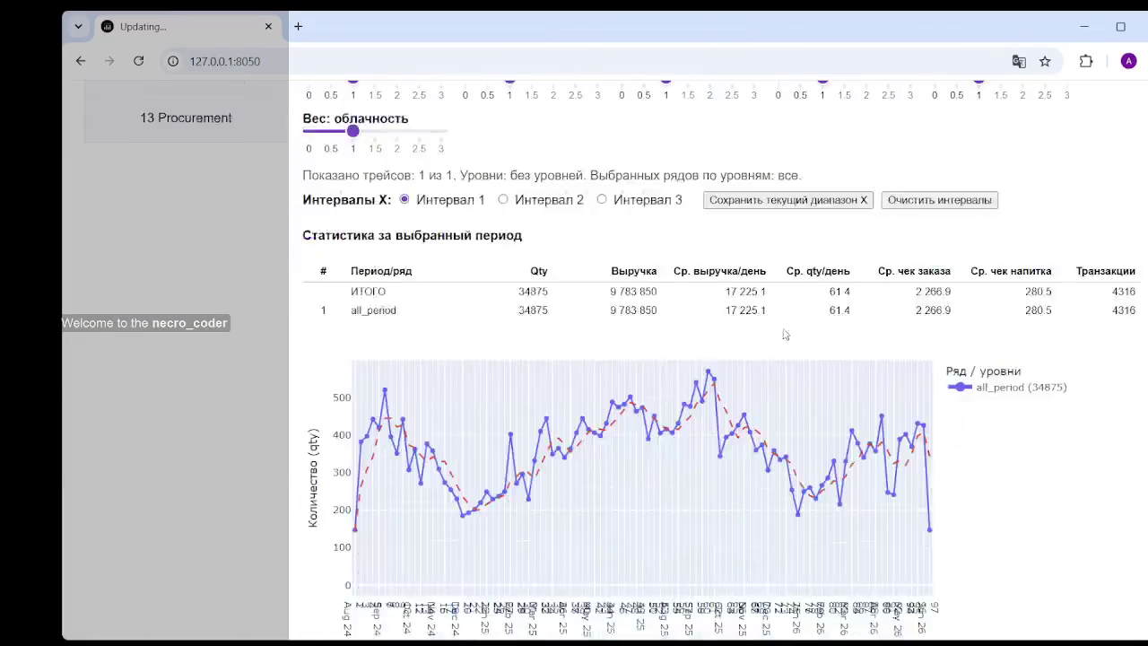
scroll(785, 333, down, 3)
scroll(793, 269, up, 1)
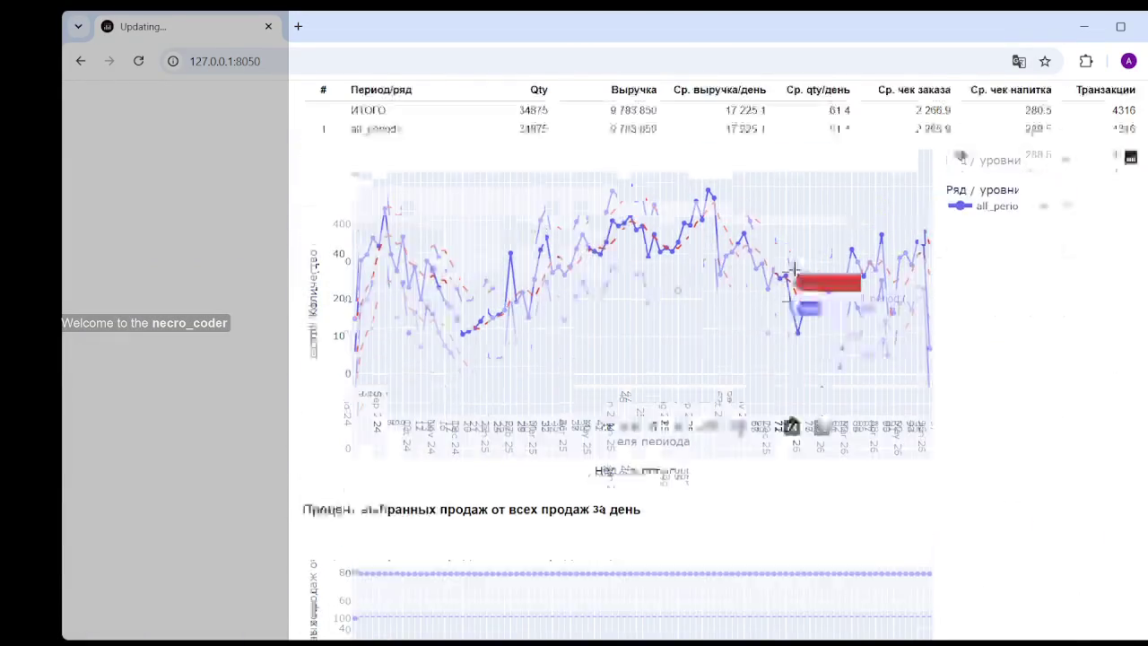
scroll(836, 324, up, 1)
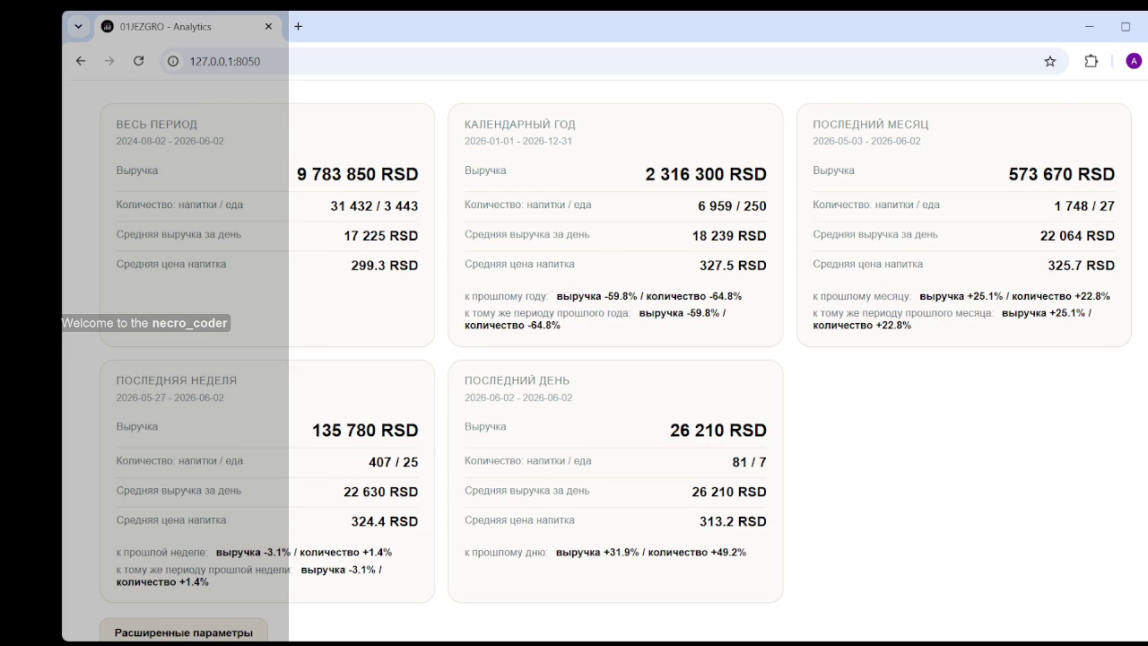
- Scroll down to the chart of weekly receipt counts by payment method for 2025 and 2026
scroll(358, 581, down, 1)
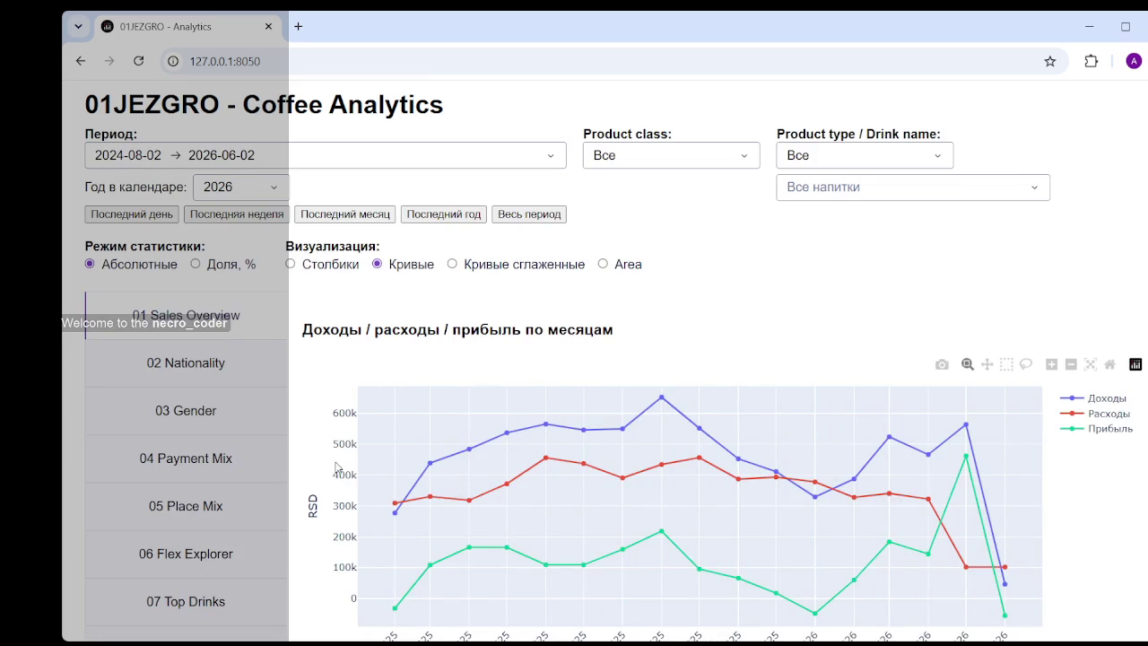
scroll(191, 578, down, 1)
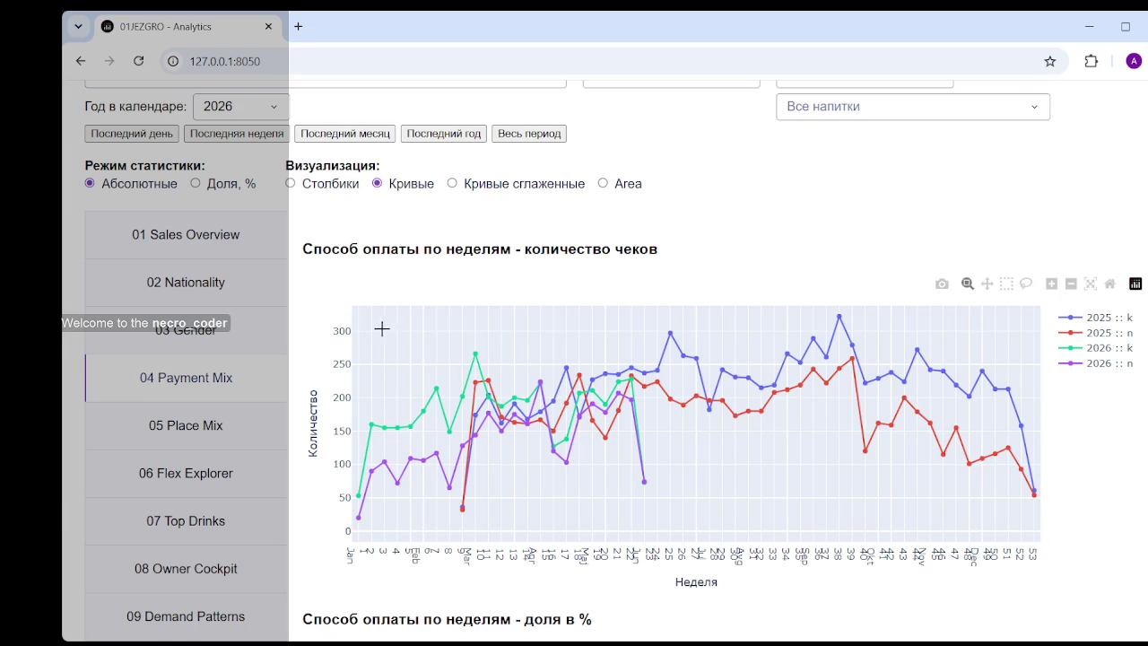
scroll(373, 302, up, 1)
scroll(228, 401, down, 2)
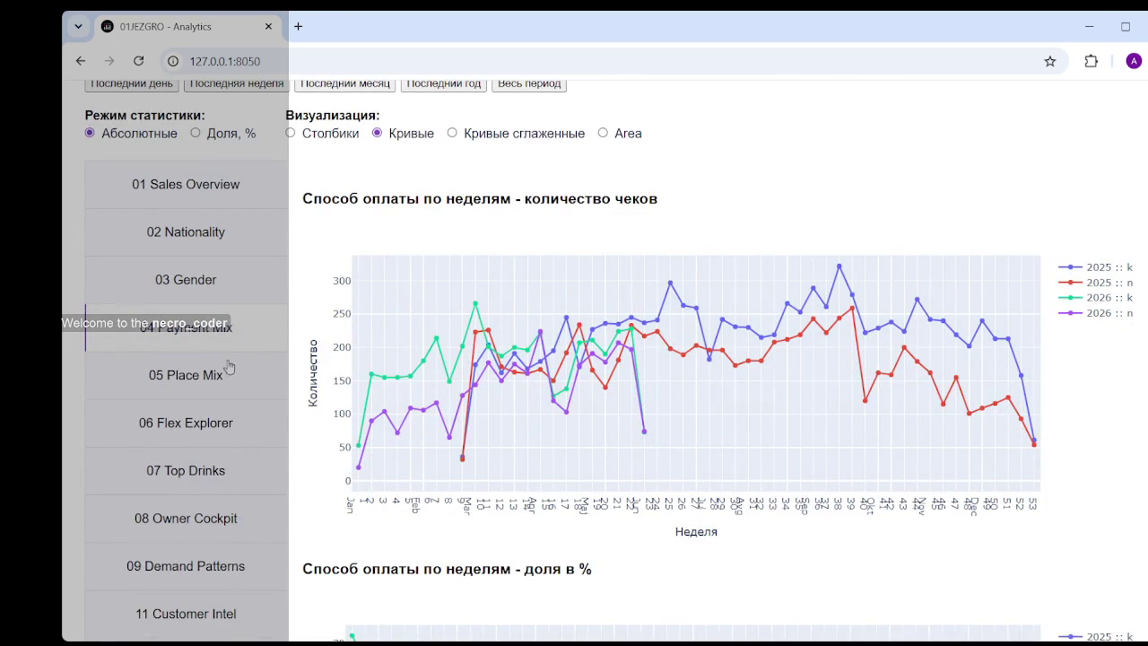
- On the Flex Explorer page, set the time mode (Режим времени) to Сквозной по неделям
click(194, 426)
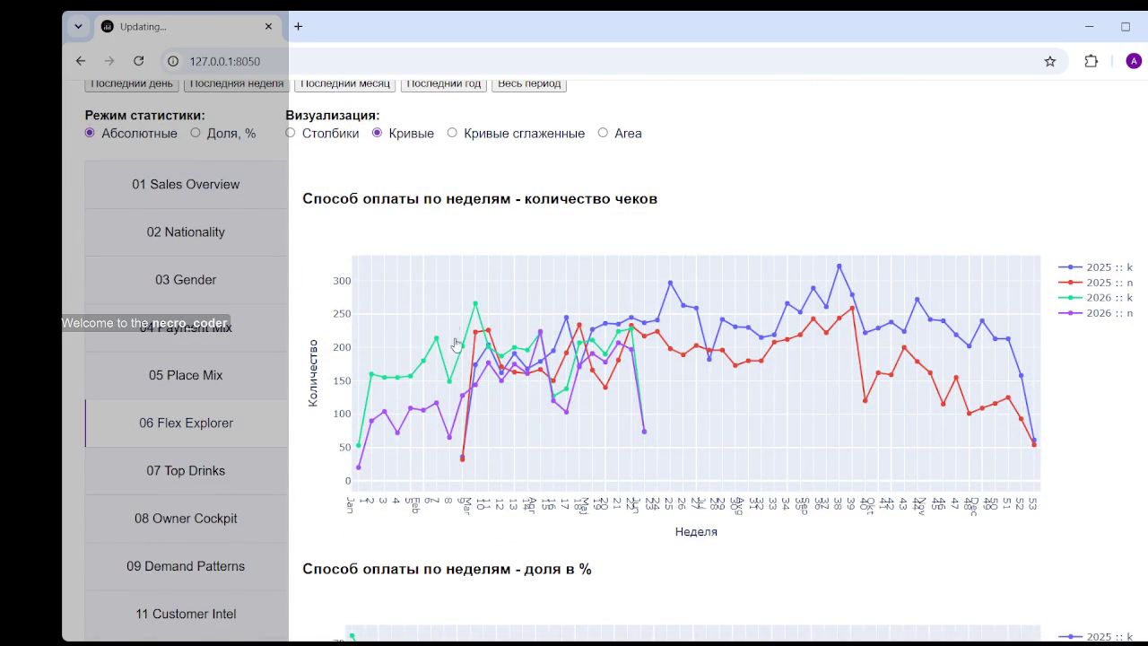
click(441, 256)
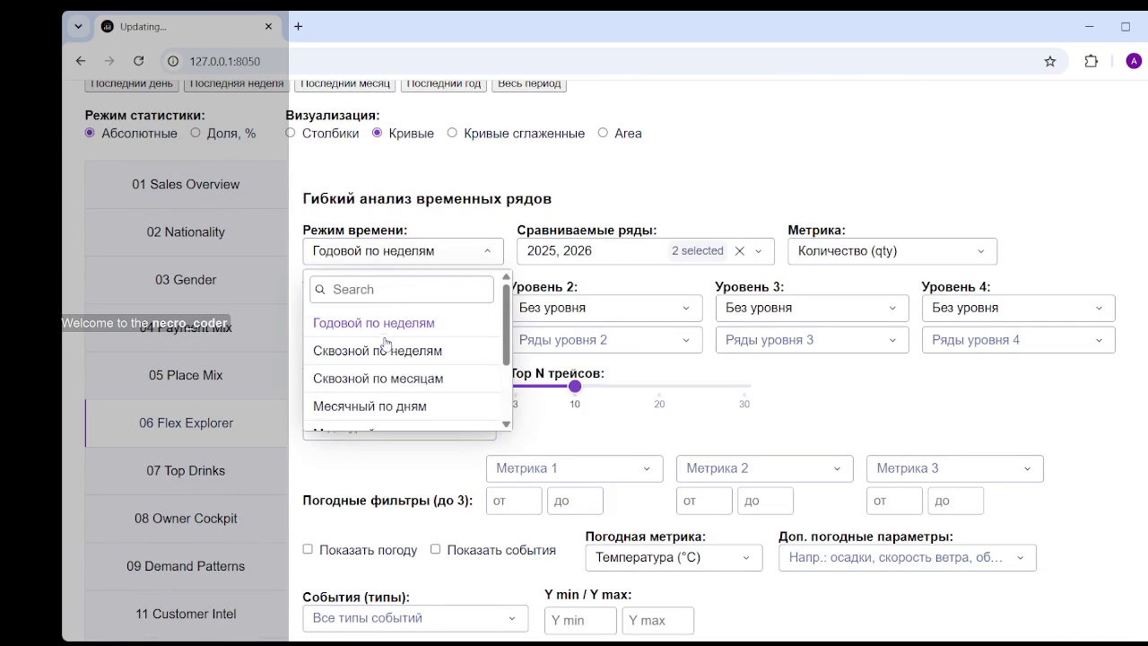
click(389, 352)
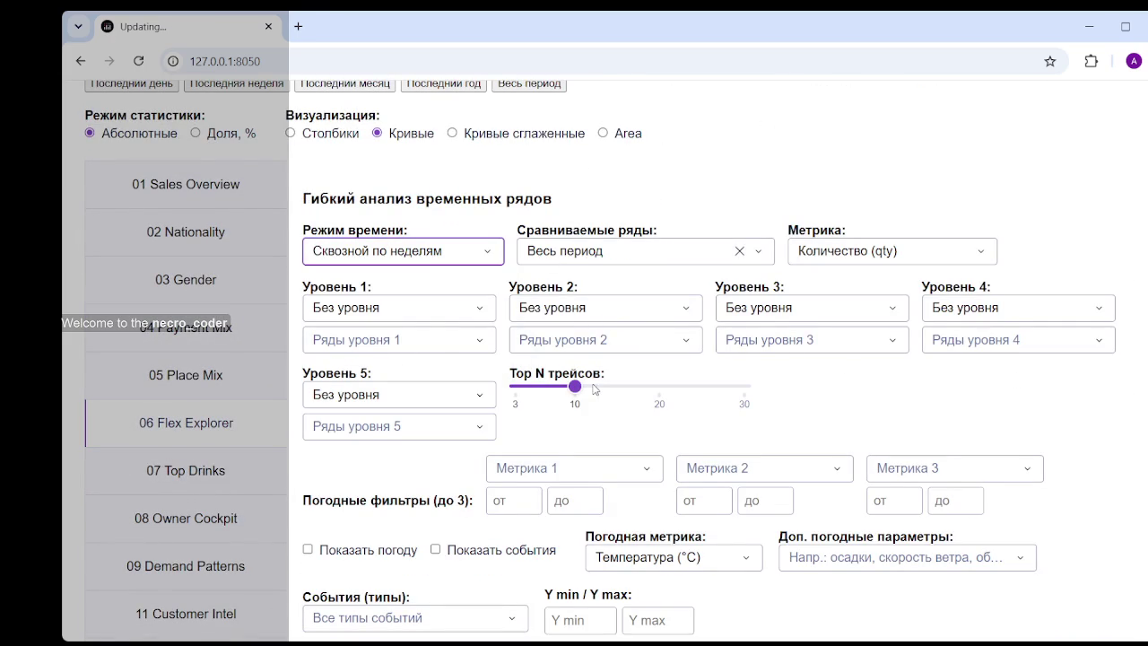
- Group Уровень 1 by nationality_code, then scroll down to view the results
click(448, 309)
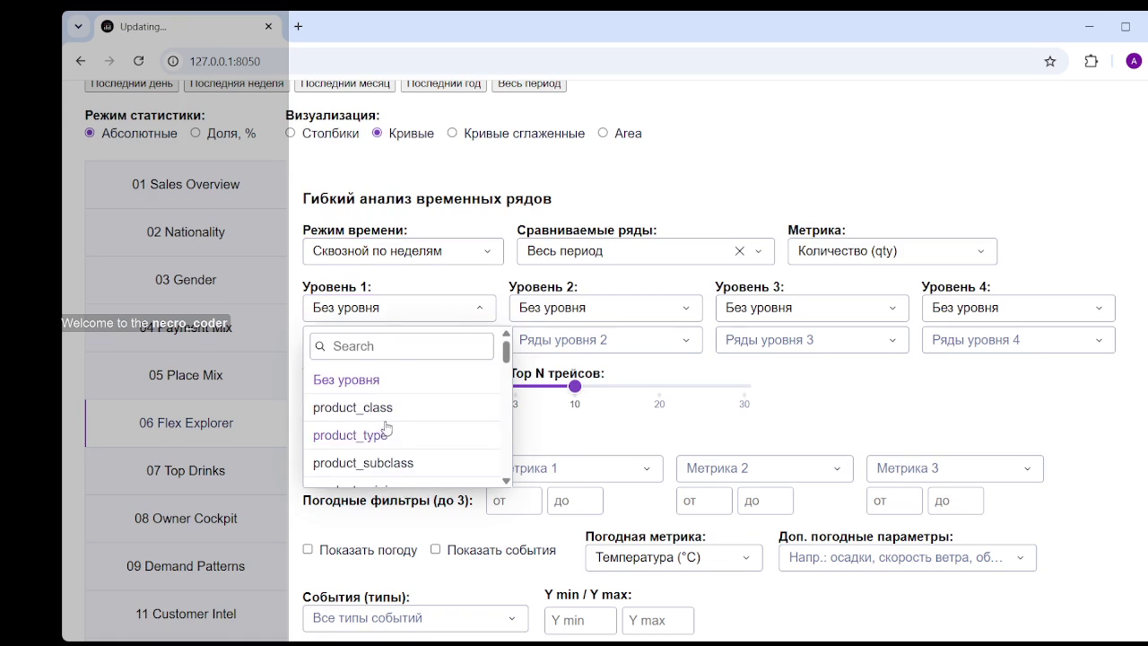
scroll(387, 423, down, 1)
click(377, 465)
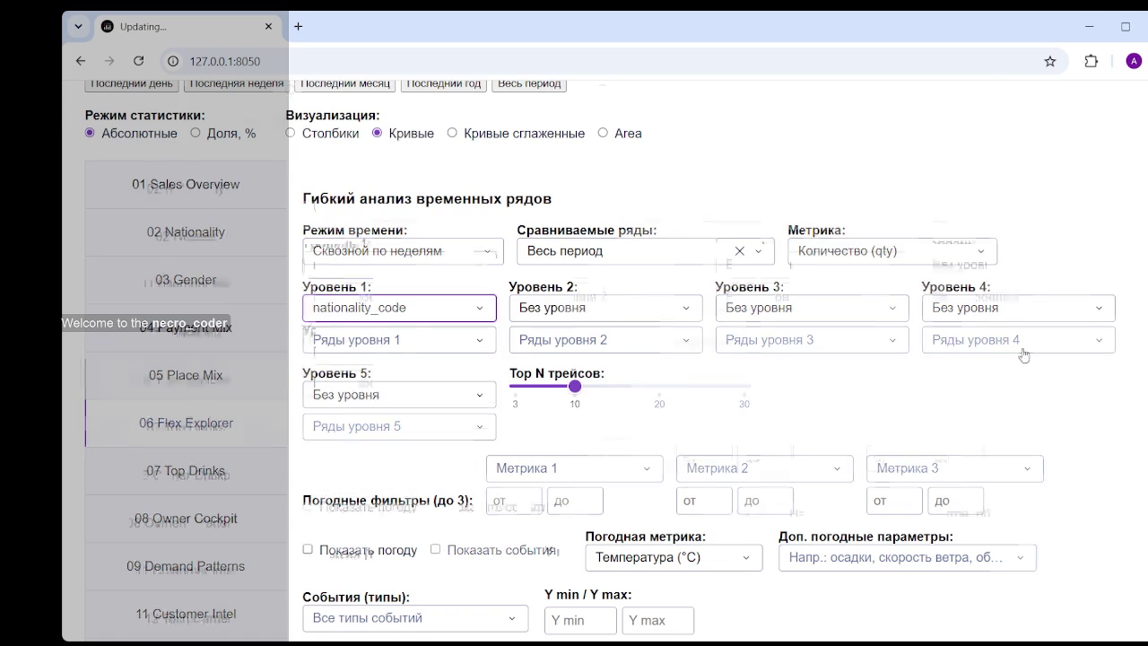
scroll(1119, 350, down, 3)
scroll(1119, 350, down, 5)
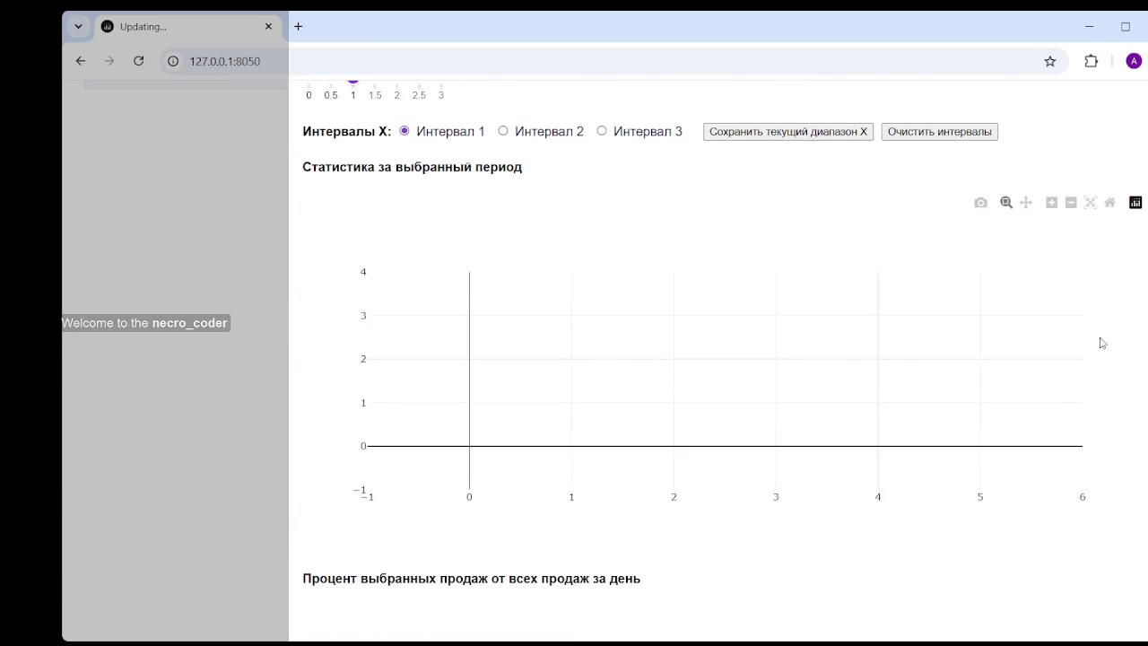